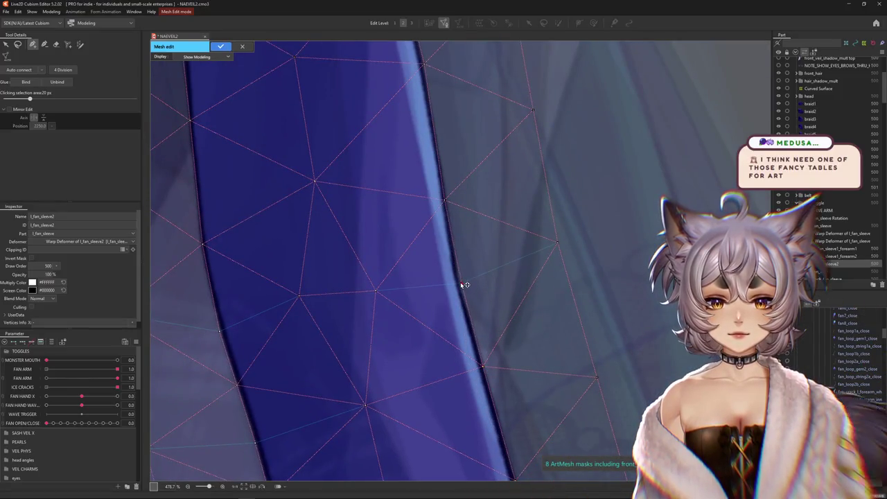
- Inspect the l_fan_sleeve2 mesh edges, then exit Mesh Edit
{"action": "mouse_move", "coordinate": [451, 240]}
{"action": "left_mouse_down"}
{"action": "mouse_move", "coordinate": [444, 274]}
{"action": "mouse_move", "coordinate": [451, 346]}
{"action": "left_mouse_up"}
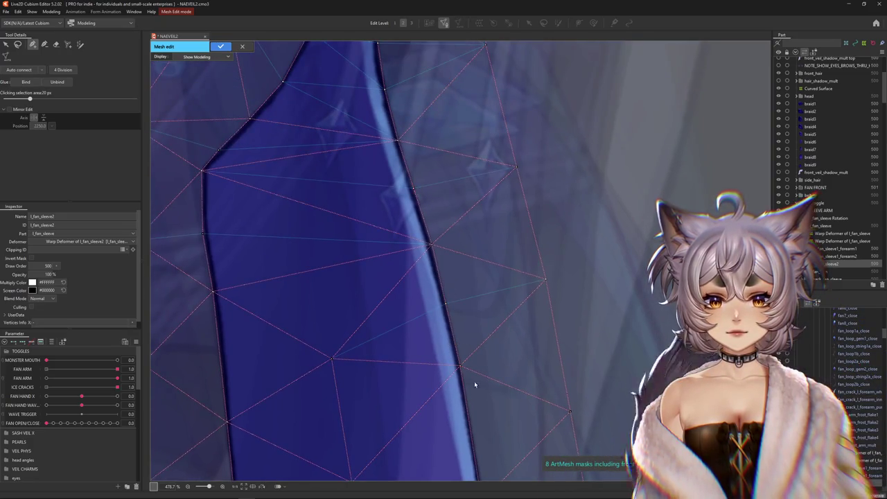
{"action": "scroll", "coordinate": [472, 376], "scroll_direction": "down", "scroll_amount": 3}
{"action": "scroll", "coordinate": [426, 252], "scroll_direction": "down", "scroll_amount": 2}
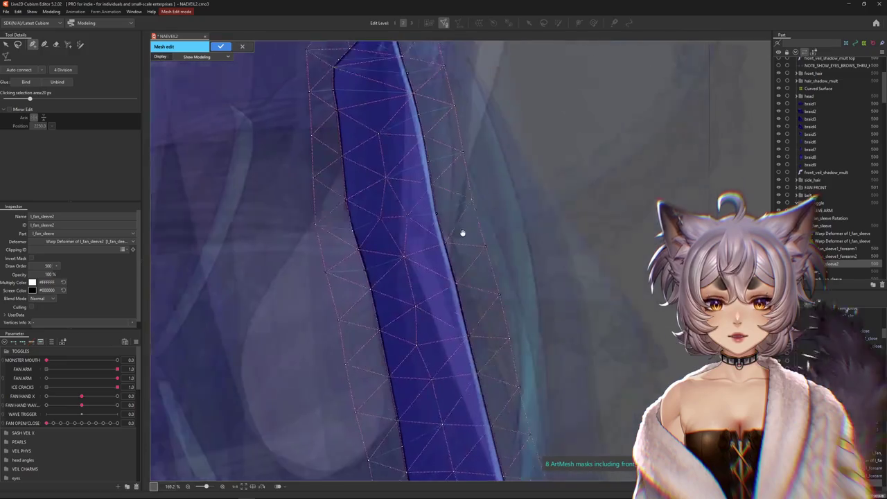
{"action": "scroll", "coordinate": [432, 208], "scroll_direction": "down", "scroll_amount": 2}
{"action": "scroll", "coordinate": [474, 302], "scroll_direction": "down", "scroll_amount": 1}
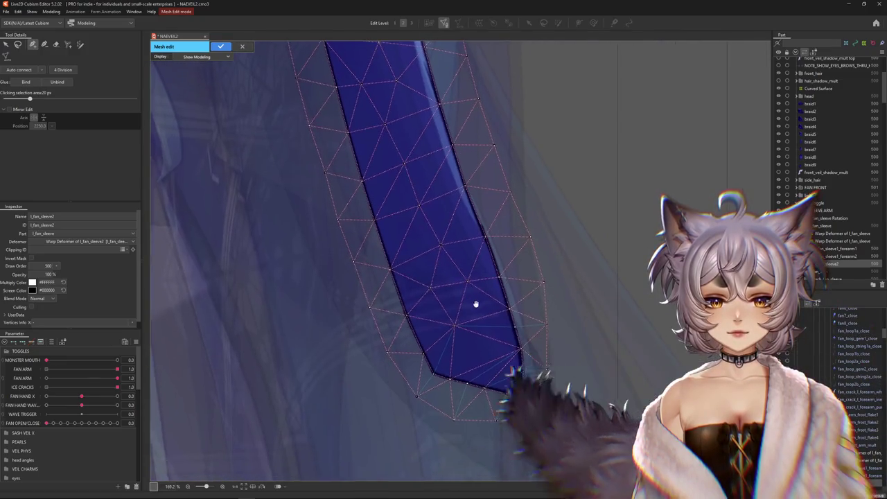
{"action": "scroll", "coordinate": [489, 238], "scroll_direction": "up", "scroll_amount": 2}
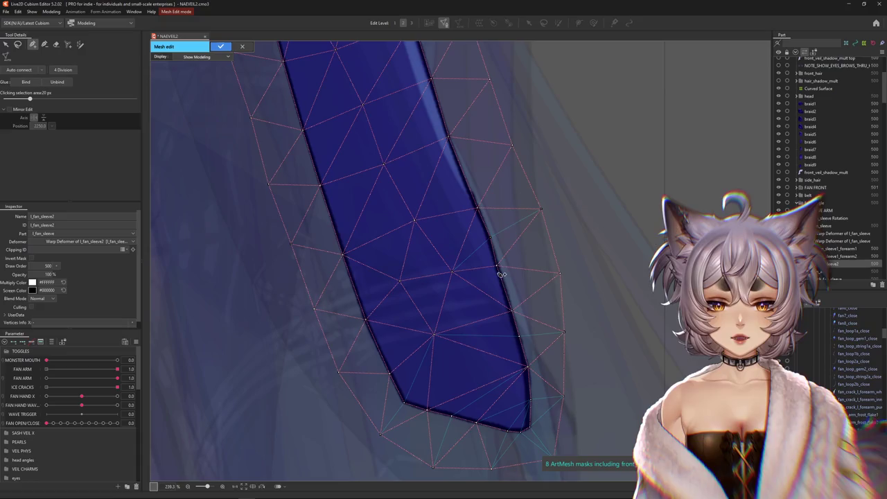
{"action": "scroll", "coordinate": [506, 275], "scroll_direction": "up", "scroll_amount": 4}
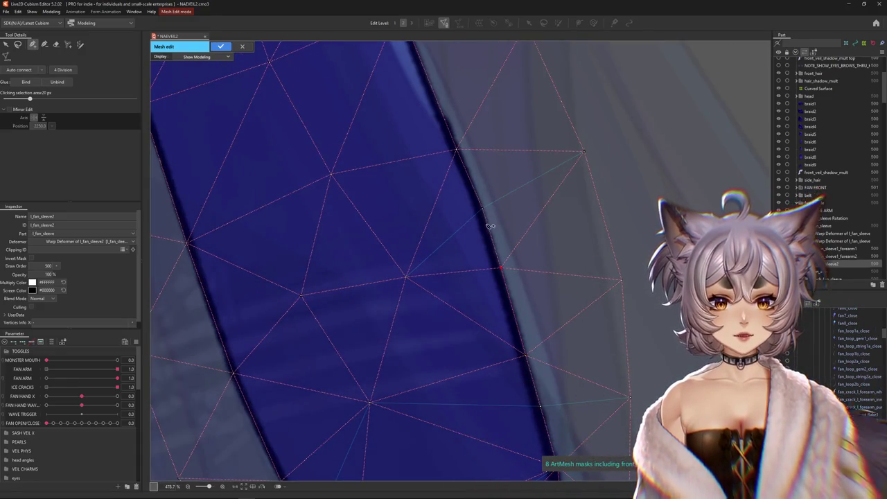
{"action": "scroll", "coordinate": [478, 201], "scroll_direction": "down", "scroll_amount": 2}
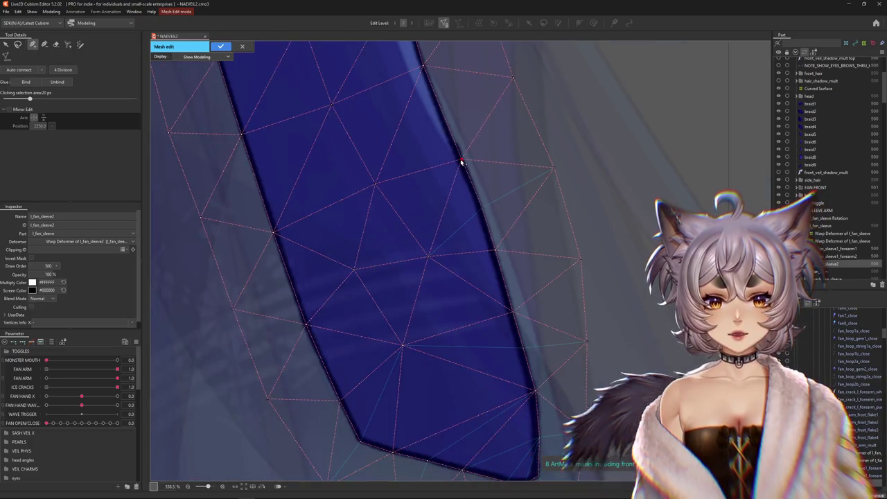
{"action": "scroll", "coordinate": [450, 154], "scroll_direction": "down", "scroll_amount": 3}
{"action": "scroll", "coordinate": [457, 264], "scroll_direction": "down", "scroll_amount": 3}
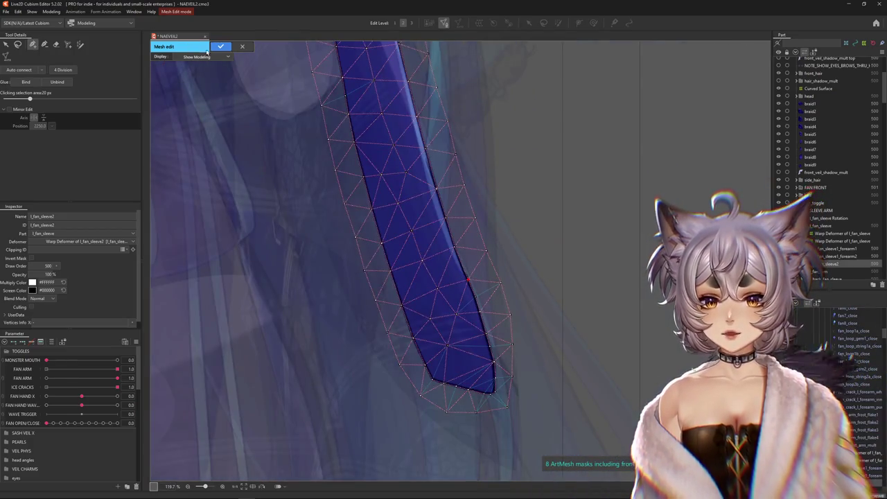
{"action": "left_click", "coordinate": [220, 47]}
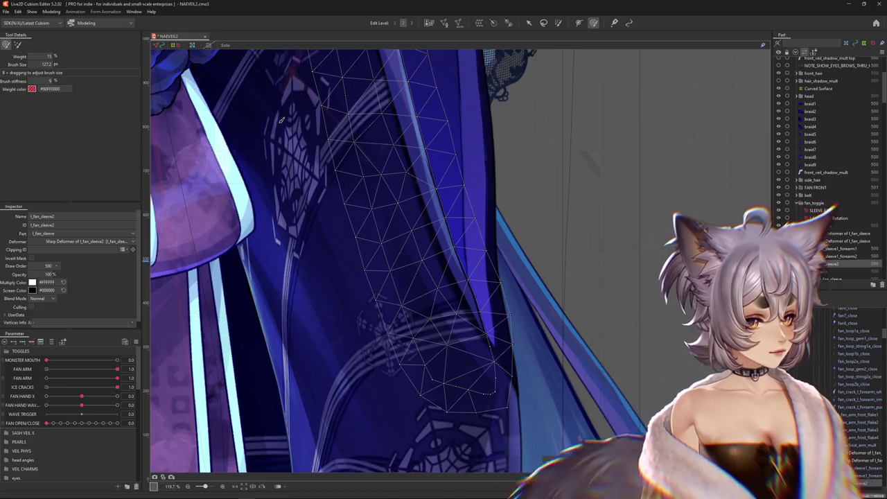
- Zoom out and reopen the l_fan_sleeve2 ArtMesh in Mesh Edit mode
{"action": "scroll", "coordinate": [256, 123], "scroll_direction": "down", "scroll_amount": 2}
{"action": "scroll", "coordinate": [572, 265], "scroll_direction": "down", "scroll_amount": 2}
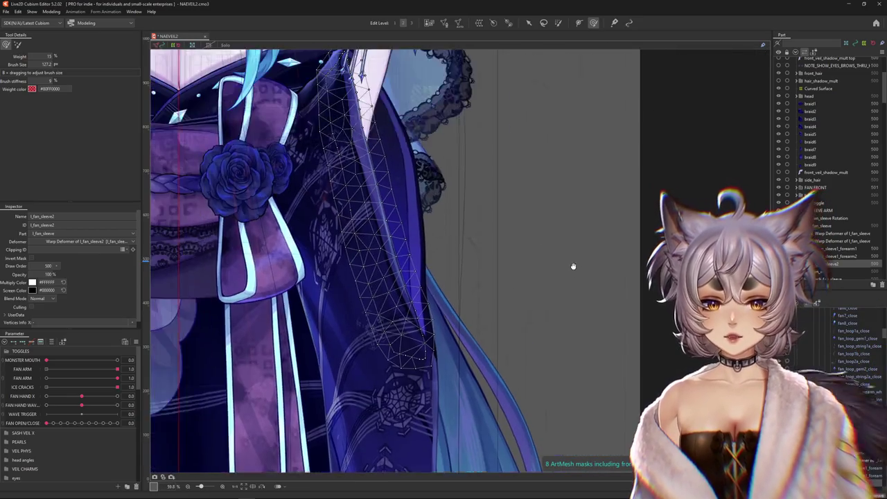
{"action": "scroll", "coordinate": [571, 266], "scroll_direction": "up", "scroll_amount": 5}
{"action": "double_click", "coordinate": [510, 359]}
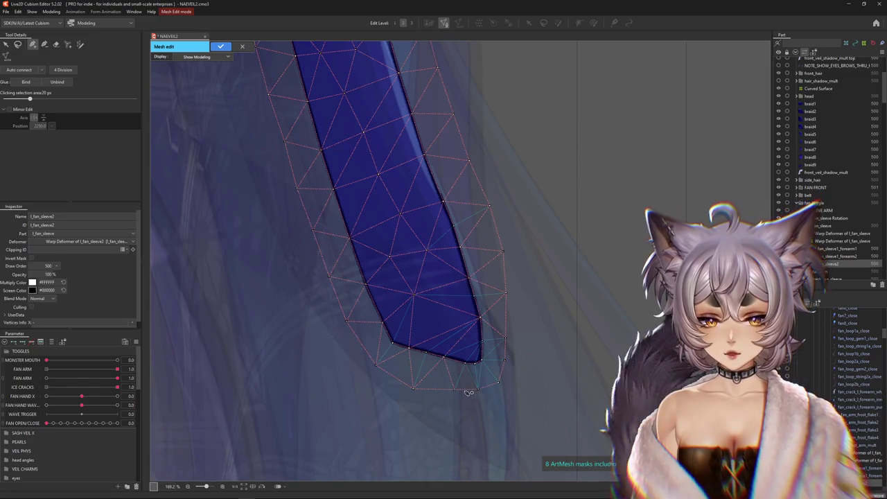
- Raise the l_fan_sleeve2 bottom vertex slightly and nudge a right-edge vertex up-left
{"action": "left_click_drag", "start_coordinate": [414, 388], "coordinate": [417, 385]}
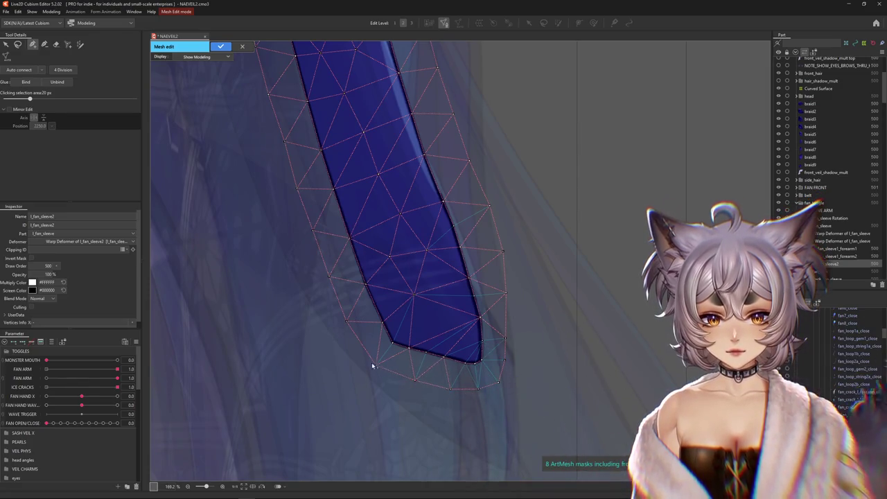
{"action": "left_click_drag", "start_coordinate": [502, 252], "coordinate": [497, 247]}
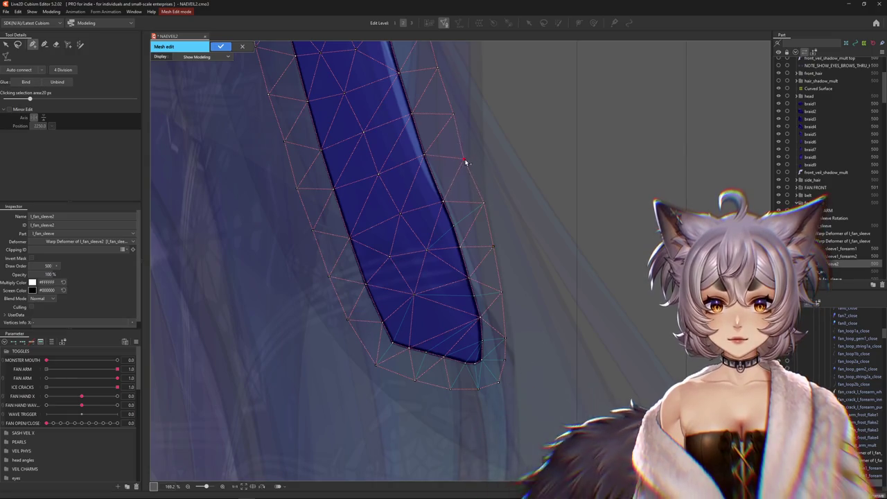
{"action": "scroll", "coordinate": [515, 352], "scroll_direction": "down", "scroll_amount": 2}
{"action": "scroll", "coordinate": [512, 359], "scroll_direction": "down", "scroll_amount": 5}
{"action": "scroll", "coordinate": [429, 111], "scroll_direction": "up", "scroll_amount": 10}
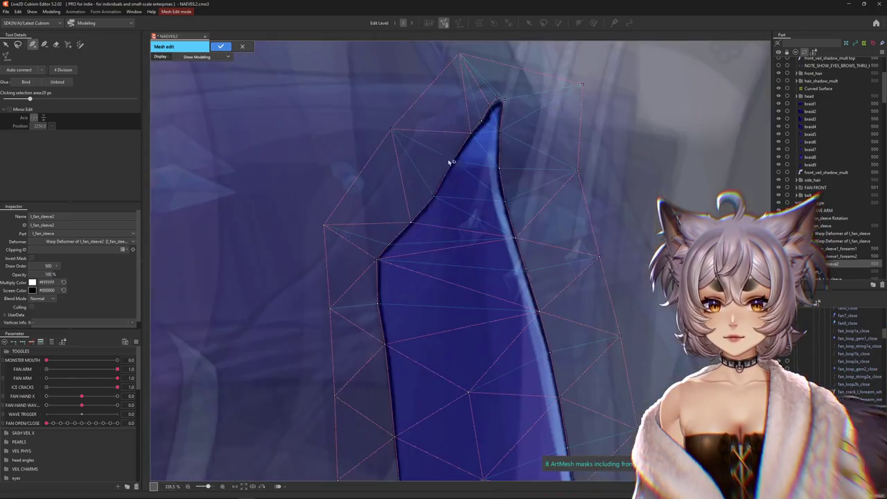
- Confirm the l_fan_sleeve2 edits, then select l_fan_sleeve1_forearm2 and enter its Mesh Edit
{"action": "left_click", "coordinate": [219, 46]}
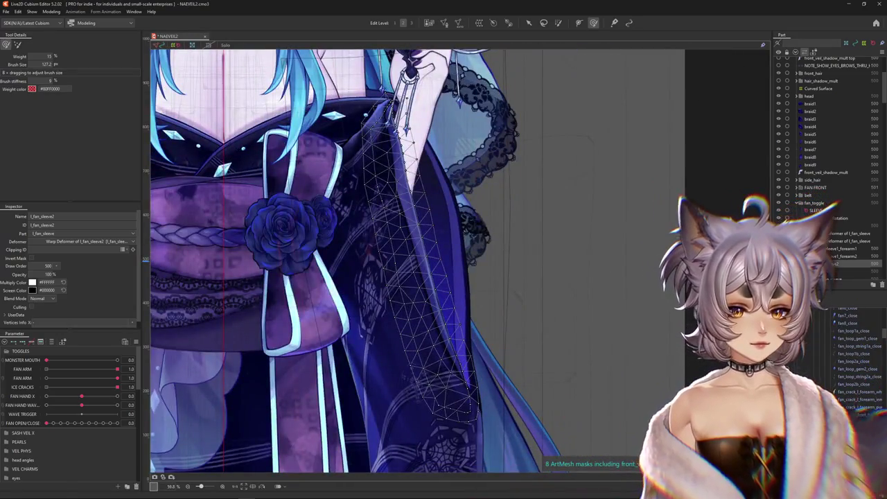
{"action": "left_click", "coordinate": [866, 408]}
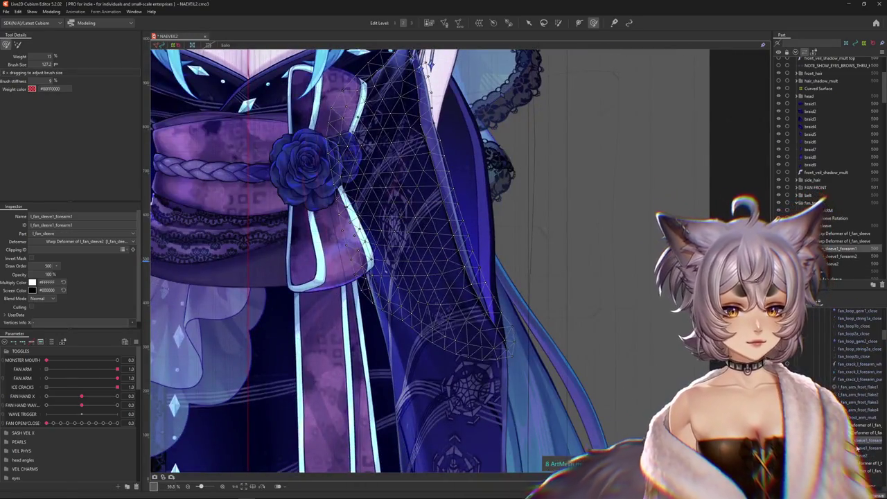
{"action": "left_click", "coordinate": [863, 448]}
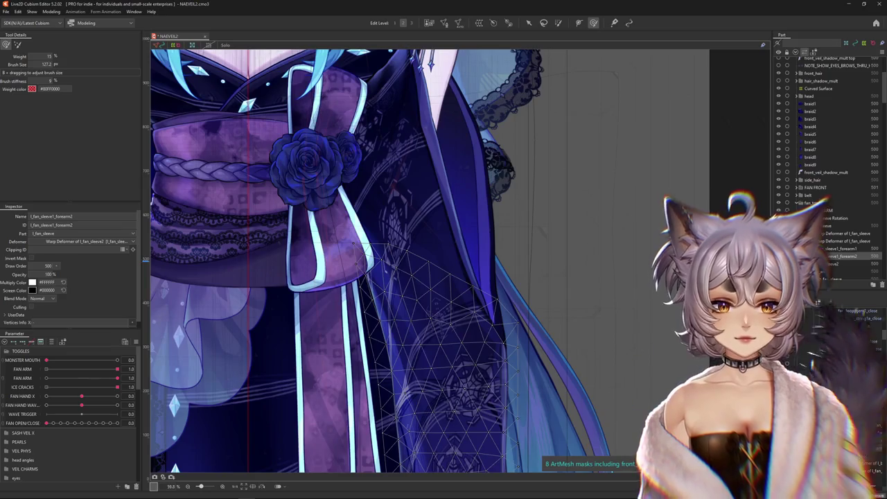
{"action": "left_click", "coordinate": [842, 248]}
{"action": "left_click", "coordinate": [443, 23]}
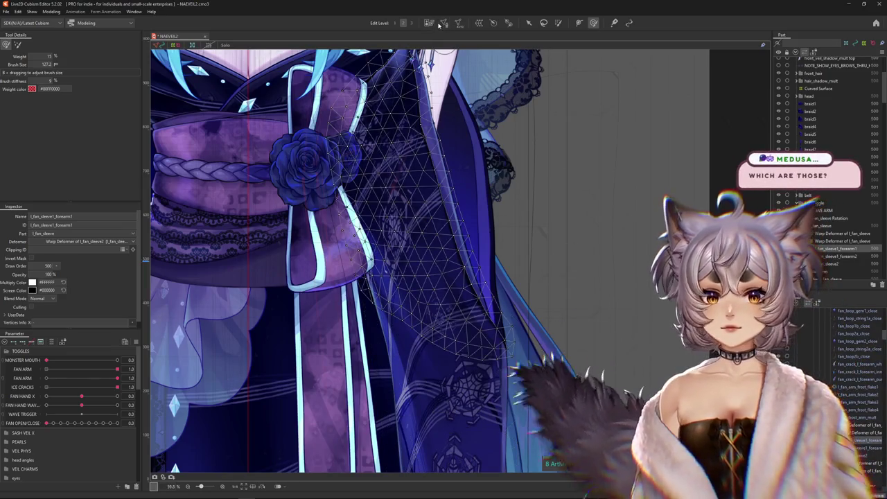
{"action": "scroll", "coordinate": [461, 138], "scroll_direction": "down", "scroll_amount": 2}
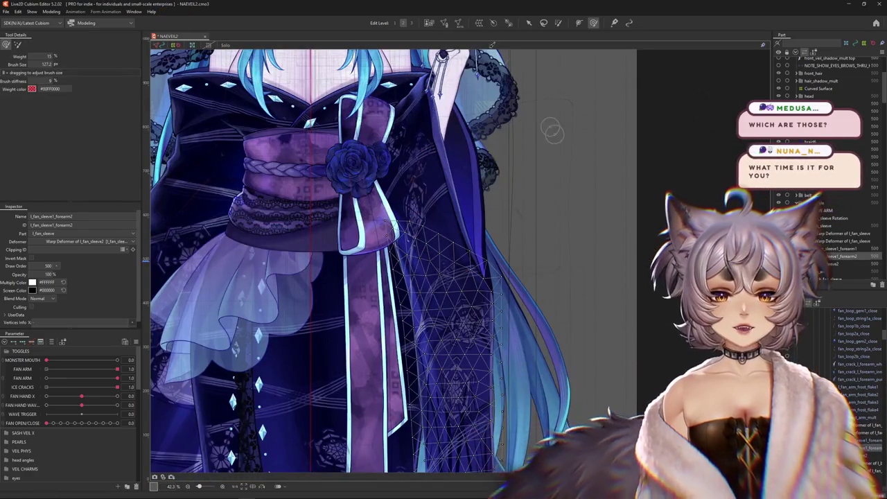
{"action": "left_click", "coordinate": [443, 23]}
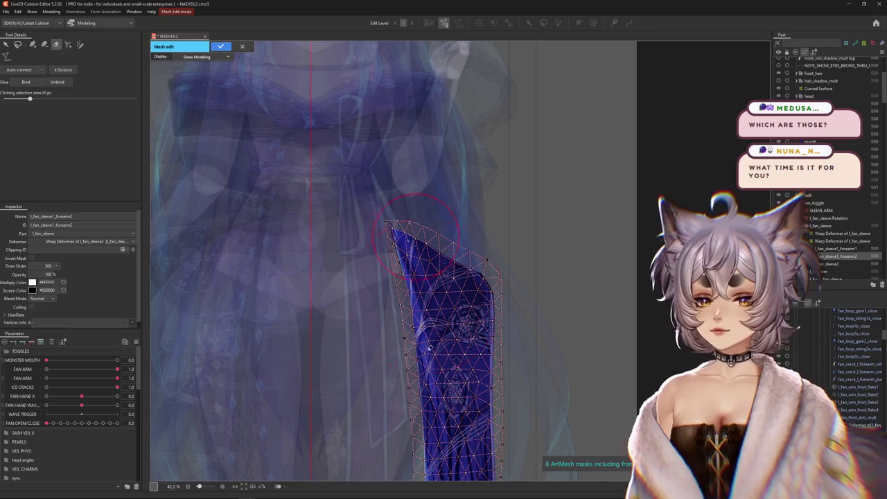
- Paste the copied mesh, switch to manual vertex adding, and shift an upper edge vertex
{"action": "key", "text": "ctrl+v"}
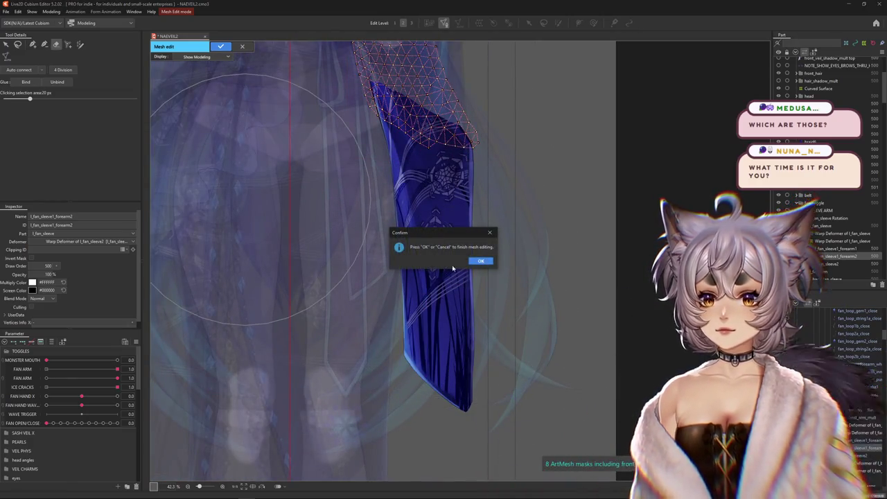
{"action": "left_click", "coordinate": [480, 261]}
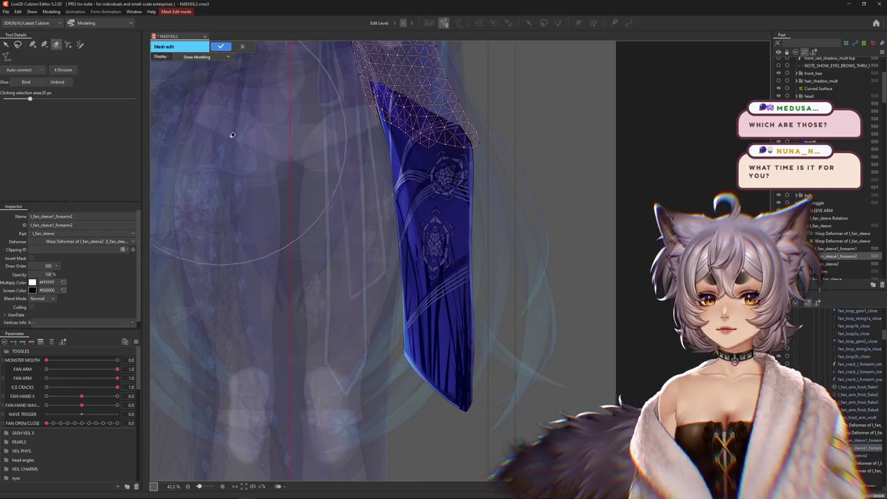
{"action": "left_click", "coordinate": [31, 44]}
{"action": "scroll", "coordinate": [485, 160], "scroll_direction": "up", "scroll_amount": 3}
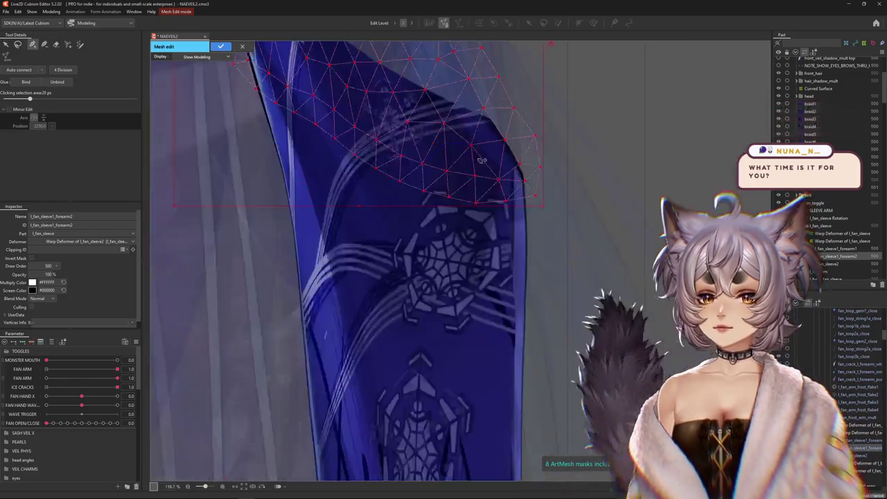
{"action": "scroll", "coordinate": [526, 208], "scroll_direction": "up", "scroll_amount": 2}
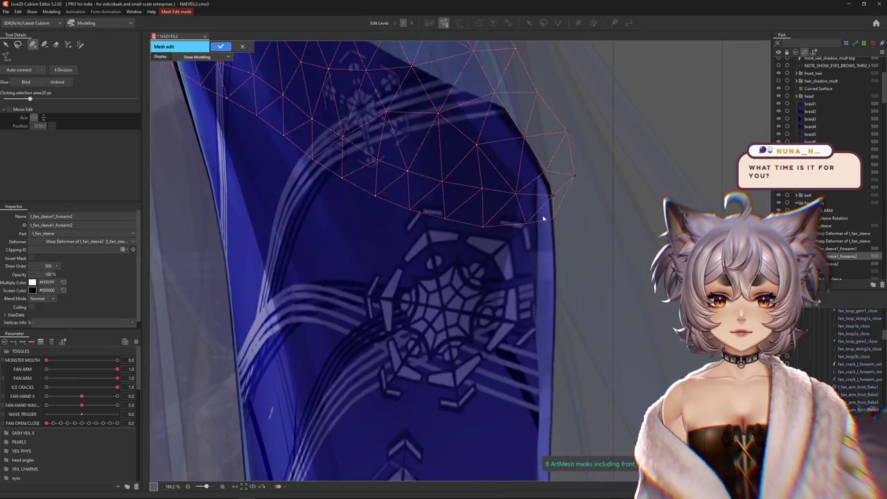
{"action": "left_click", "coordinate": [547, 172]}
{"action": "left_click_drag", "start_coordinate": [549, 179], "coordinate": [553, 184]}
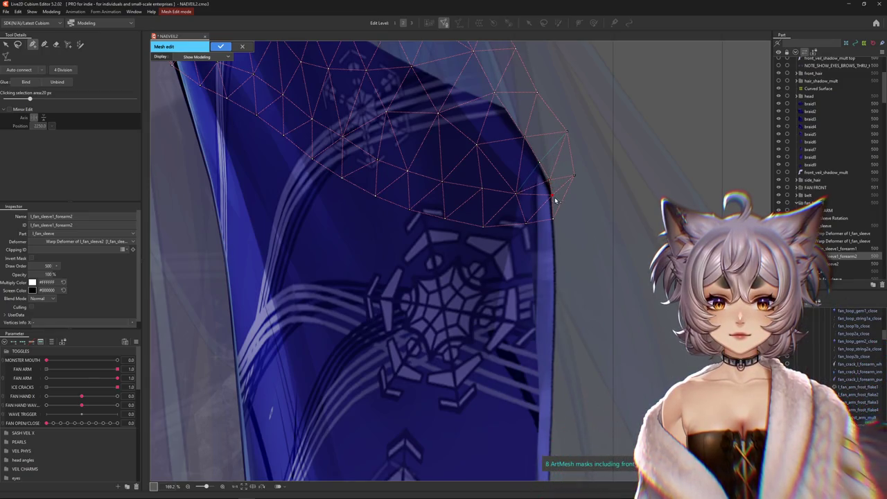
- Add vertices down the forearm2 sleeve's right edge
{"action": "left_click", "coordinate": [555, 292]}
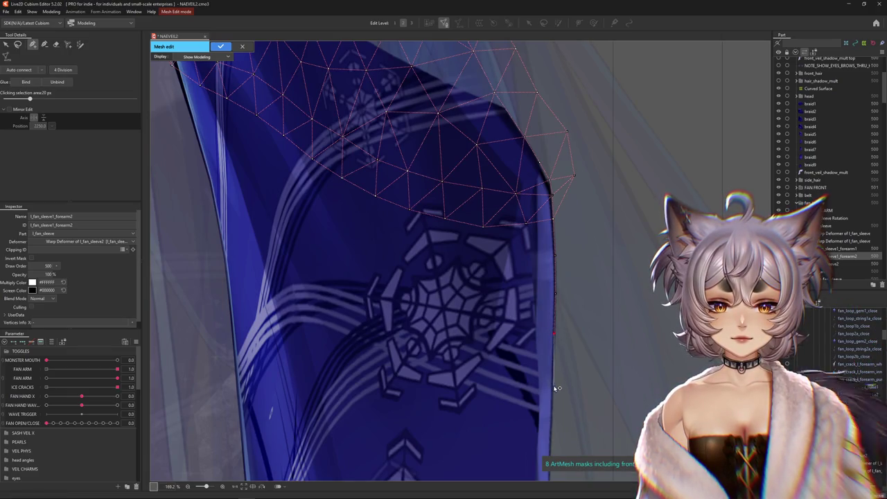
{"action": "left_click_drag", "start_coordinate": [546, 442], "coordinate": [489, 291]}
{"action": "left_click", "coordinate": [510, 323]}
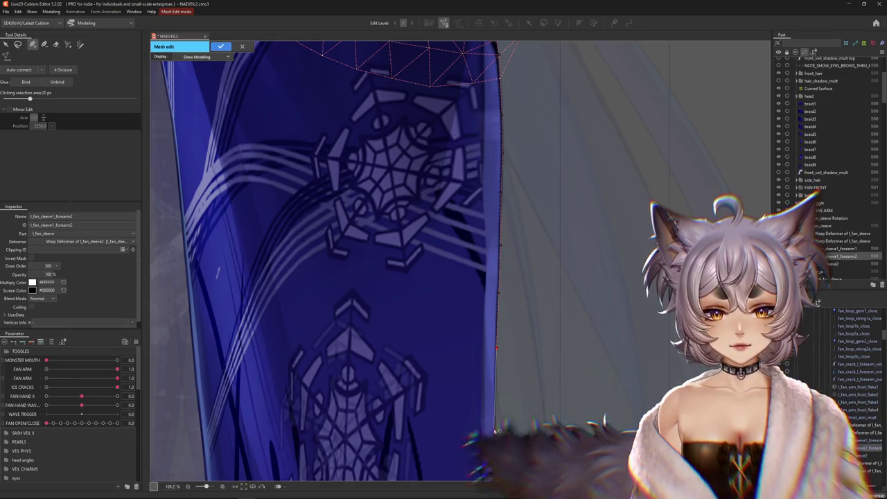
{"action": "scroll", "coordinate": [499, 361], "scroll_direction": "down", "scroll_amount": 3}
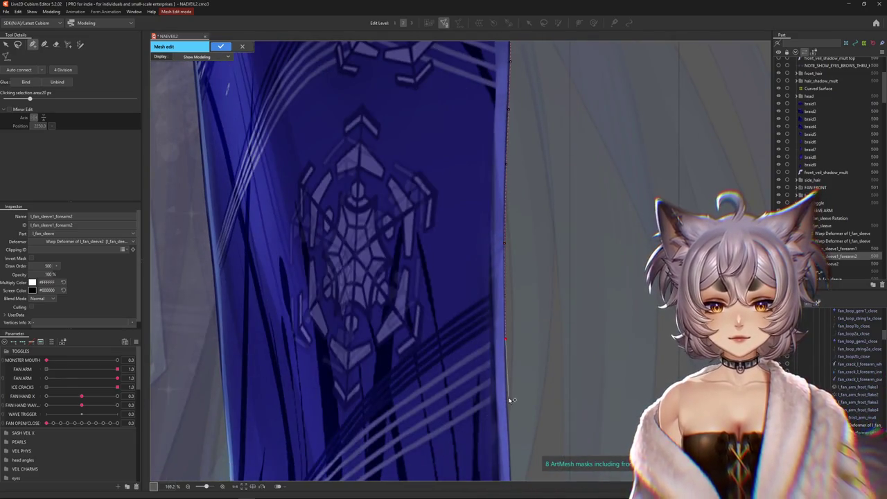
{"action": "scroll", "coordinate": [505, 338], "scroll_direction": "down", "scroll_amount": 2}
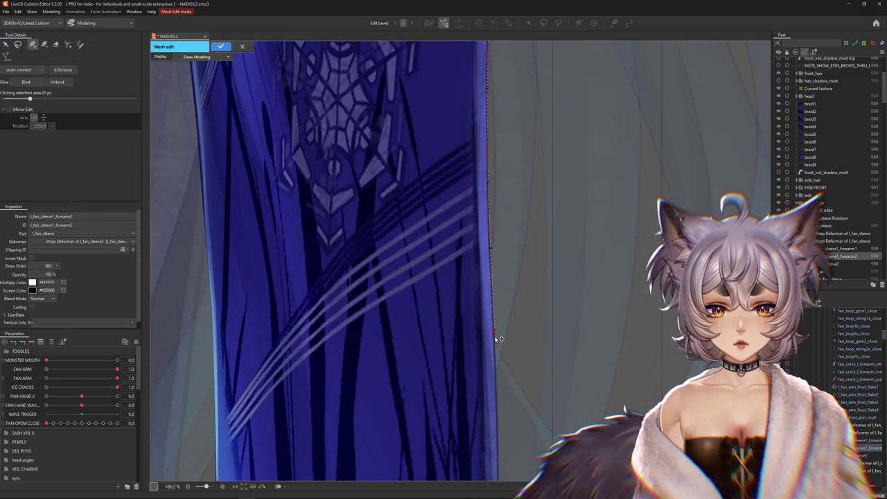
{"action": "scroll", "coordinate": [489, 312], "scroll_direction": "down", "scroll_amount": 3}
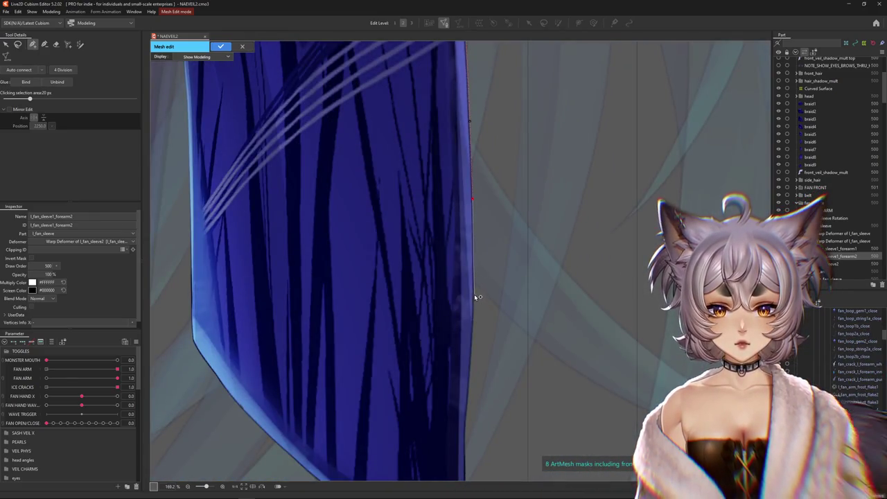
{"action": "left_click", "coordinate": [472, 354]}
{"action": "left_click", "coordinate": [468, 419]}
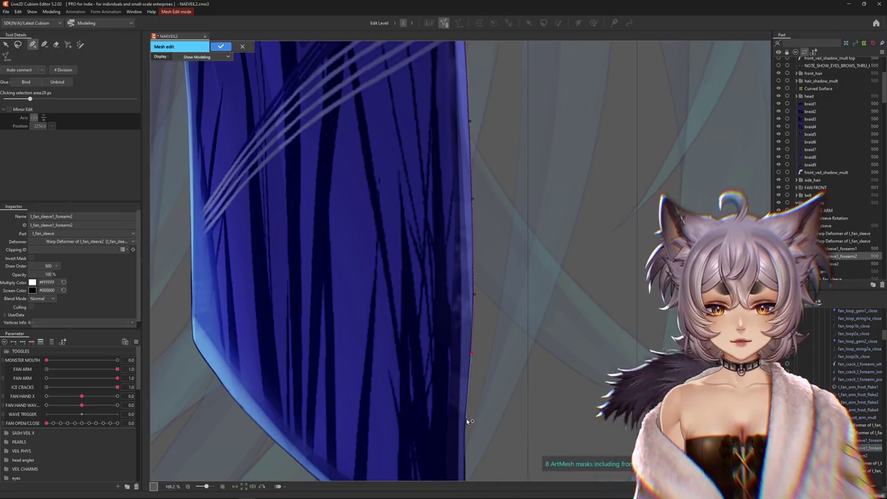
- Place vertices near the sleeve's pointed bottom tip and along its lower left edge
{"action": "left_click_drag", "start_coordinate": [464, 452], "coordinate": [483, 352]}
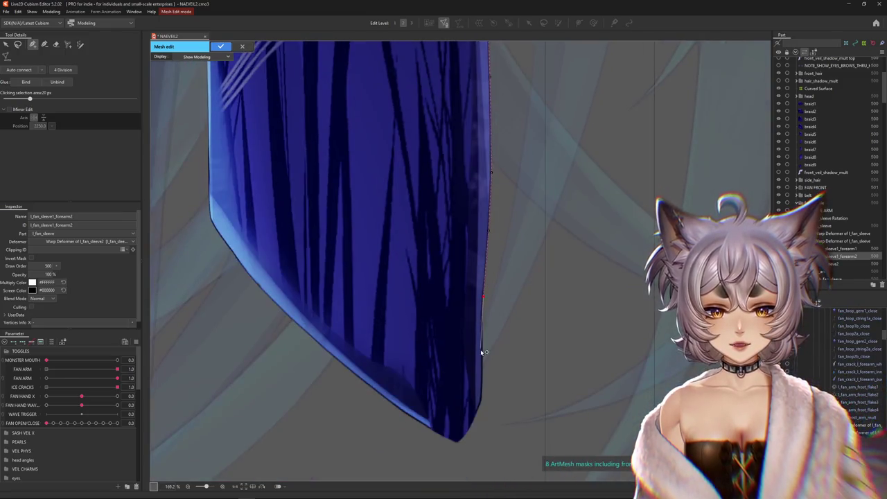
{"action": "left_click", "coordinate": [482, 400]}
{"action": "left_click", "coordinate": [475, 417]}
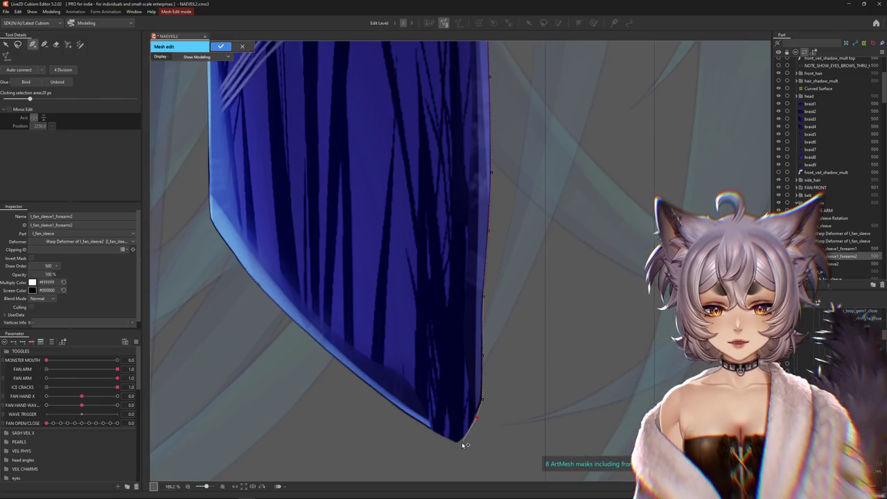
{"action": "left_click", "coordinate": [457, 443]}
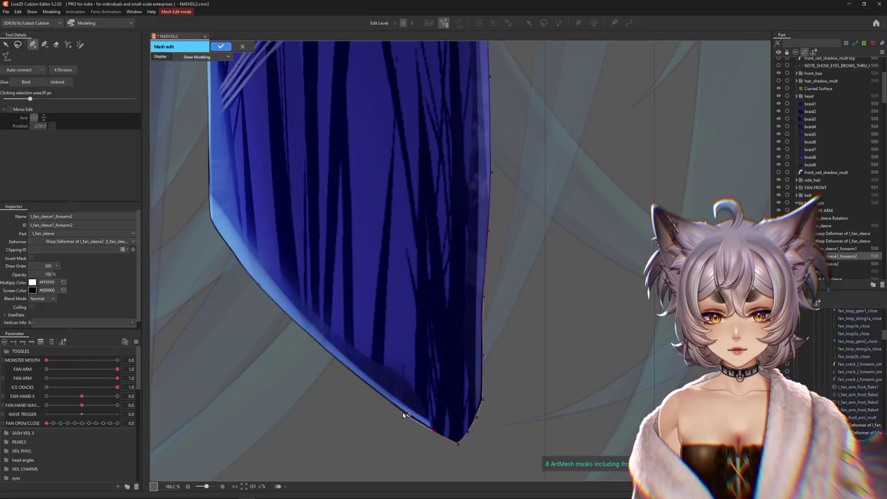
{"action": "left_click", "coordinate": [341, 362]}
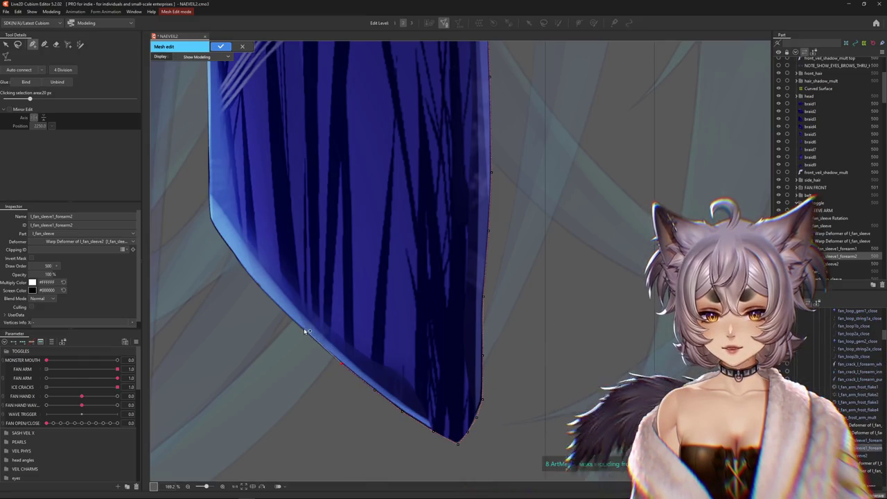
{"action": "left_click", "coordinate": [232, 257]}
{"action": "left_click_drag", "start_coordinate": [211, 220], "coordinate": [344, 401]}
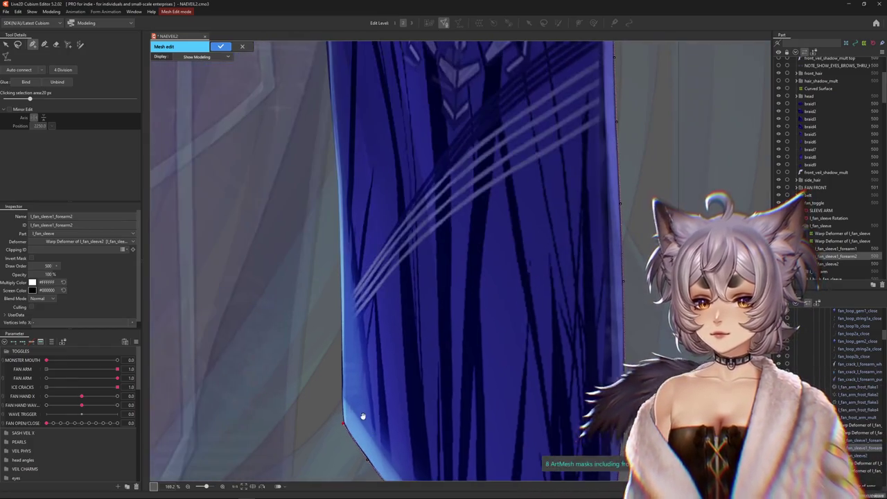
- Continue adding vertices up the sleeve's left edge to the top emblem
{"action": "left_click", "coordinate": [342, 355]}
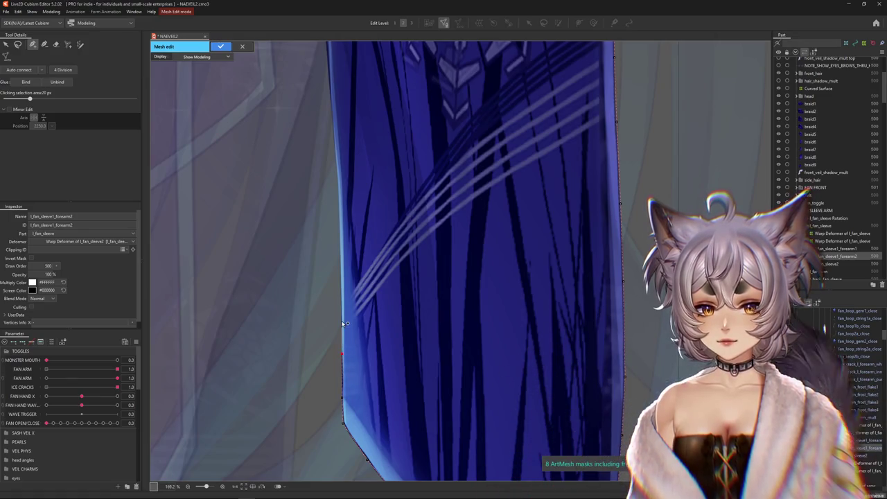
{"action": "left_click", "coordinate": [339, 220]}
{"action": "left_click", "coordinate": [338, 182]}
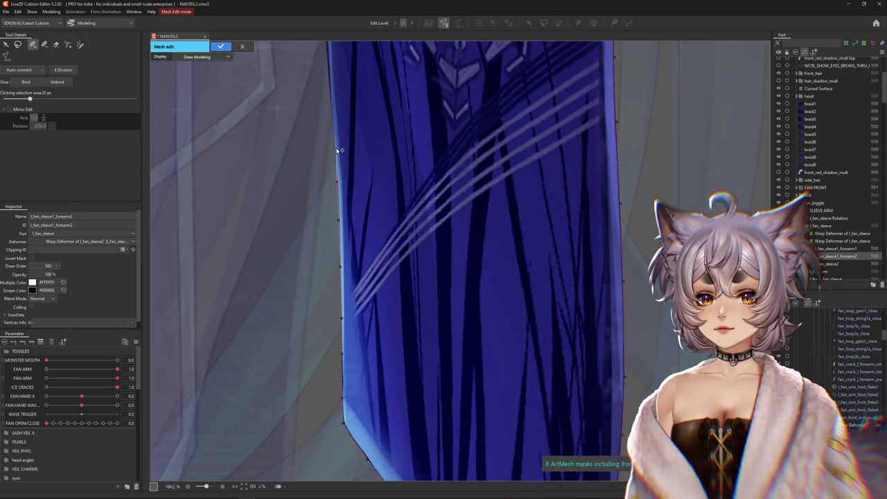
{"action": "left_click_drag", "start_coordinate": [338, 144], "coordinate": [368, 250]}
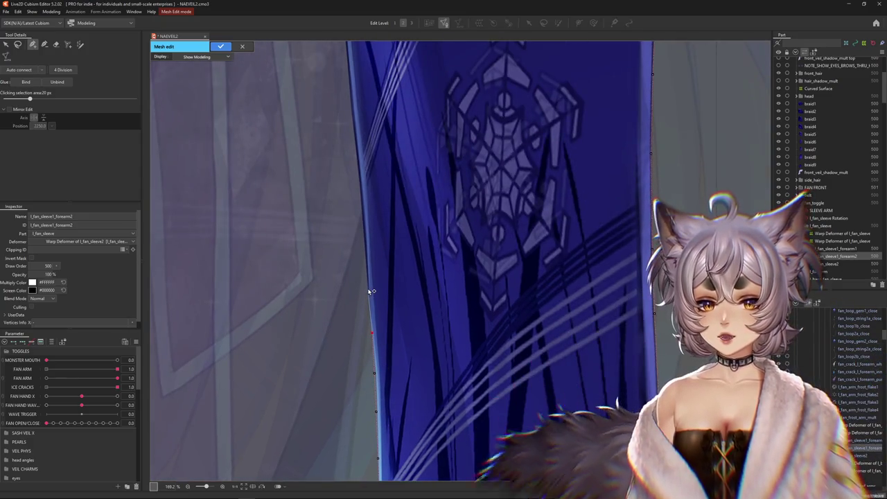
{"action": "left_click_drag", "start_coordinate": [377, 306], "coordinate": [399, 328]}
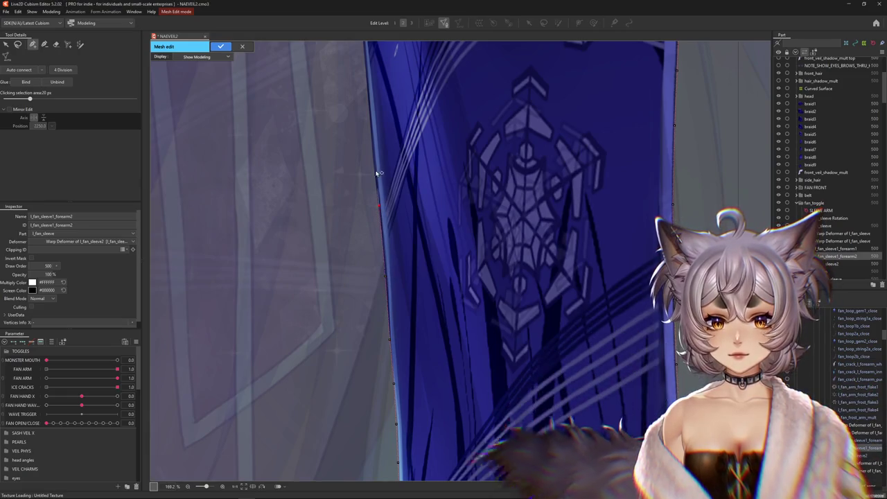
{"action": "scroll", "coordinate": [386, 304], "scroll_direction": "up", "scroll_amount": 3}
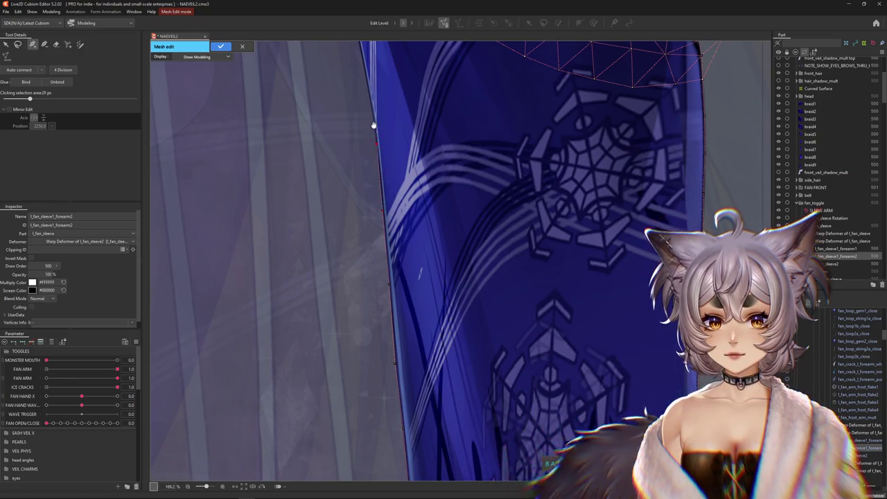
{"action": "scroll", "coordinate": [405, 321], "scroll_direction": "up", "scroll_amount": 5}
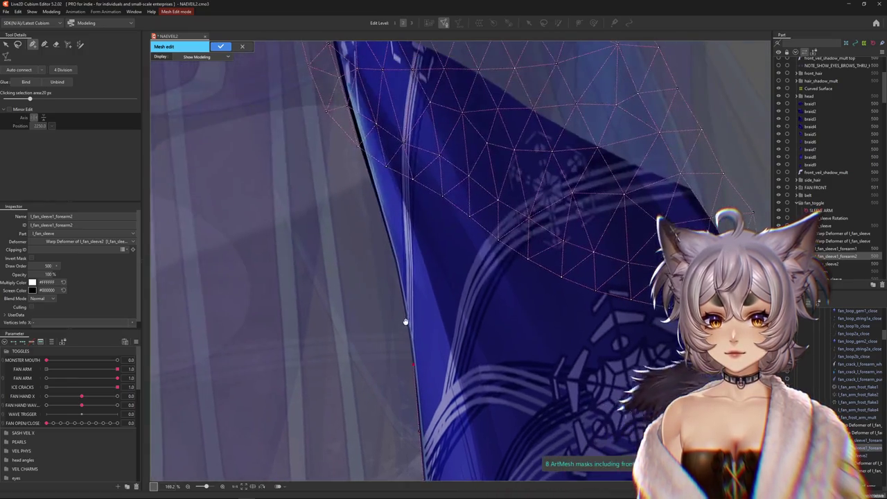
{"action": "left_click", "coordinate": [398, 267]}
{"action": "left_click", "coordinate": [381, 214]}
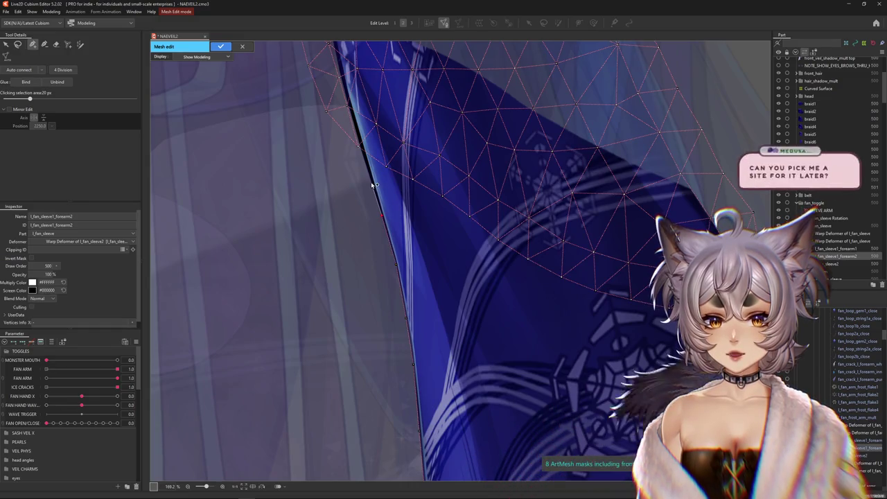
{"action": "left_click", "coordinate": [371, 182]}
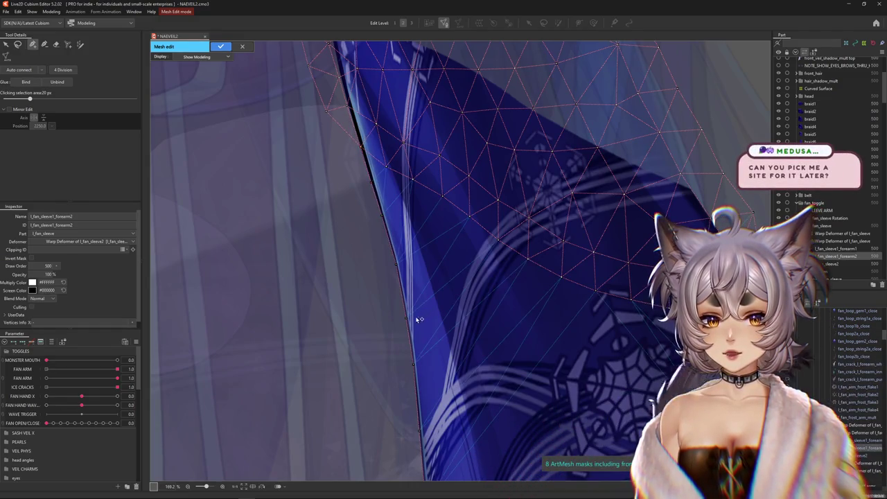
{"action": "scroll", "coordinate": [418, 319], "scroll_direction": "down", "scroll_amount": 2}
{"action": "scroll", "coordinate": [416, 263], "scroll_direction": "up", "scroll_amount": 3}
{"action": "scroll", "coordinate": [409, 270], "scroll_direction": "up", "scroll_amount": 3}
{"action": "key", "text": "Escape"}
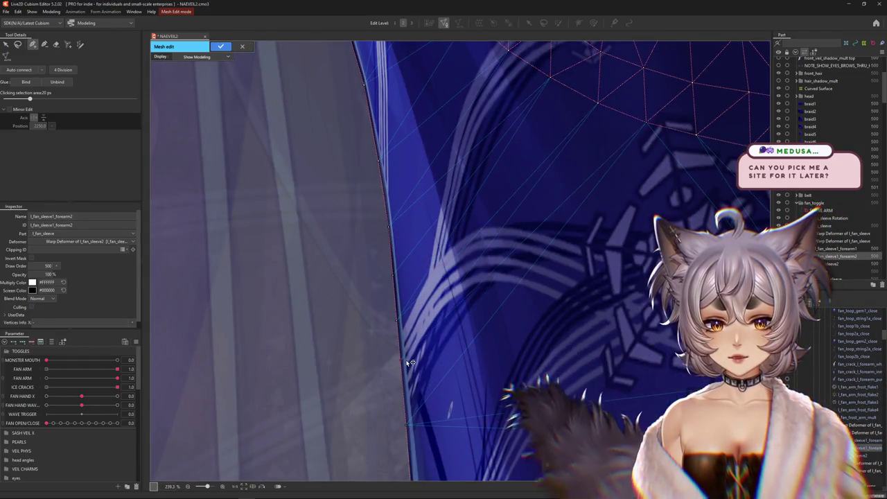
- Start a second line of vertices just outside the left edge, running downward
{"action": "scroll", "coordinate": [408, 325], "scroll_direction": "down", "scroll_amount": 1}
{"action": "scroll", "coordinate": [419, 260], "scroll_direction": "down", "scroll_amount": 1}
{"action": "scroll", "coordinate": [412, 274], "scroll_direction": "down", "scroll_amount": 1}
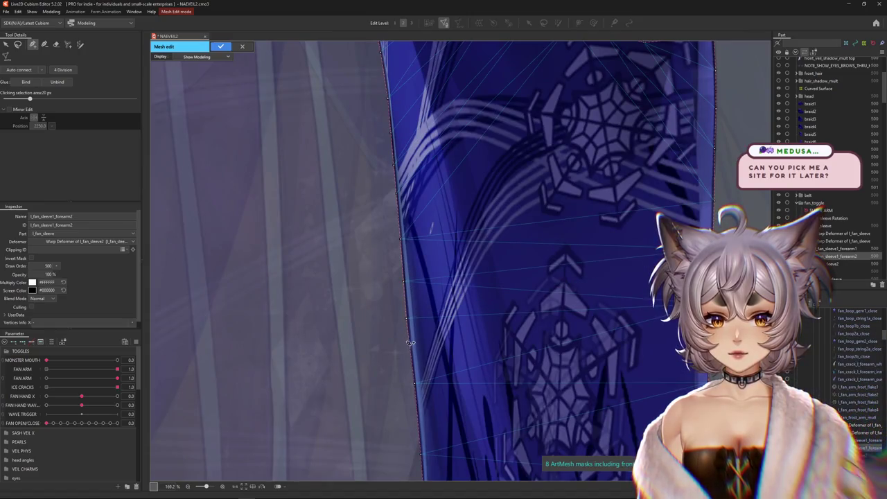
{"action": "scroll", "coordinate": [420, 347], "scroll_direction": "down", "scroll_amount": 1}
{"action": "scroll", "coordinate": [395, 234], "scroll_direction": "down", "scroll_amount": 1}
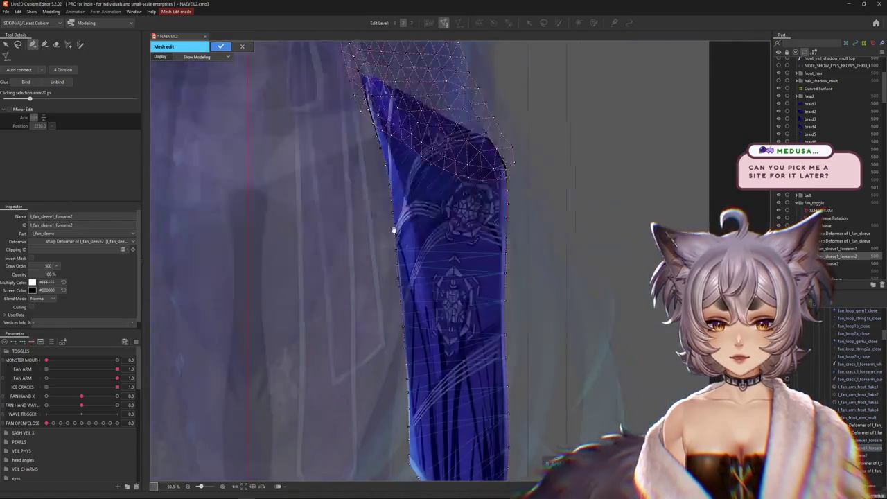
{"action": "scroll", "coordinate": [368, 257], "scroll_direction": "down", "scroll_amount": 1}
{"action": "scroll", "coordinate": [416, 207], "scroll_direction": "down", "scroll_amount": 1}
{"action": "left_click_drag", "start_coordinate": [454, 162], "coordinate": [368, 320]}
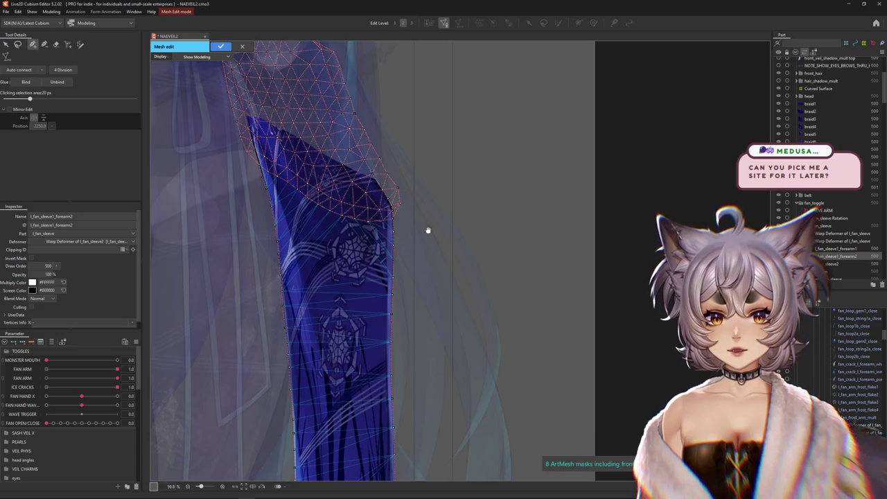
{"action": "scroll", "coordinate": [417, 225], "scroll_direction": "up", "scroll_amount": 1}
{"action": "scroll", "coordinate": [430, 235], "scroll_direction": "up", "scroll_amount": 2}
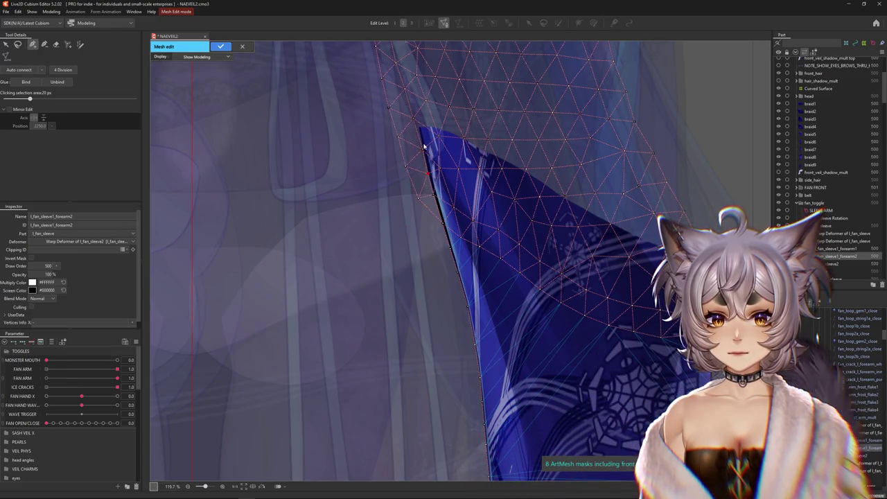
{"action": "scroll", "coordinate": [485, 173], "scroll_direction": "down", "scroll_amount": 2}
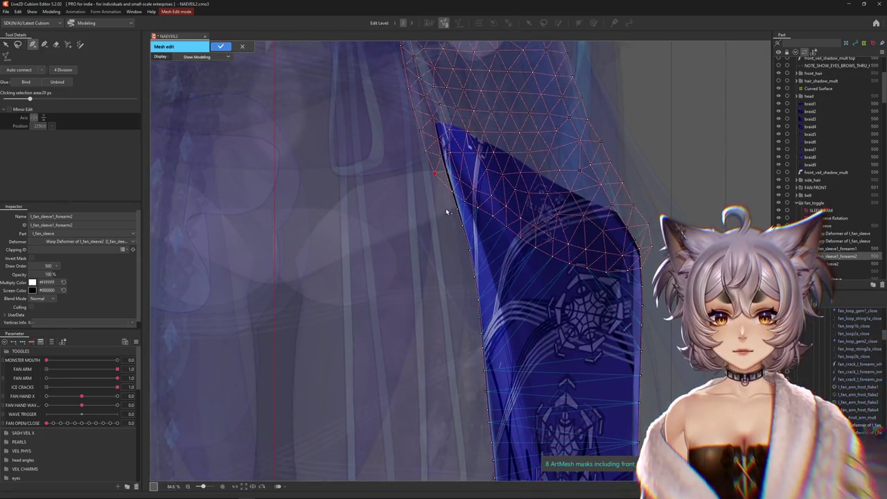
{"action": "left_click", "coordinate": [454, 242]}
{"action": "left_click", "coordinate": [461, 283]}
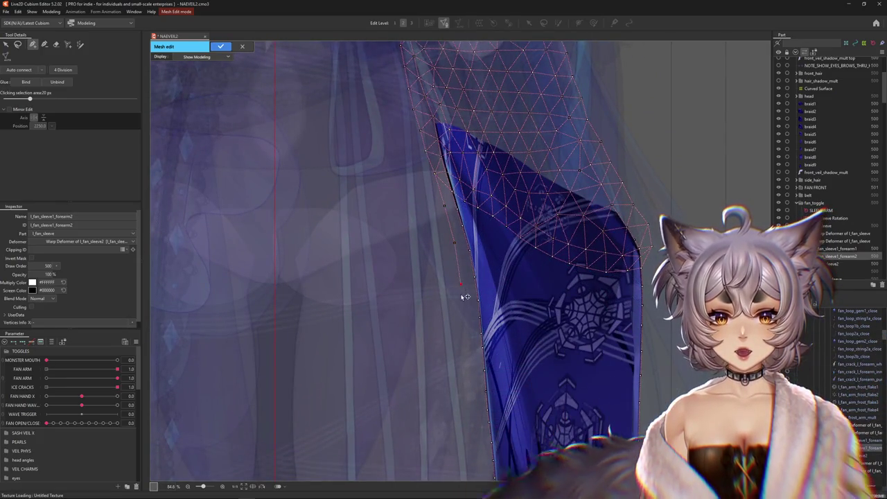
{"action": "left_click", "coordinate": [469, 388]}
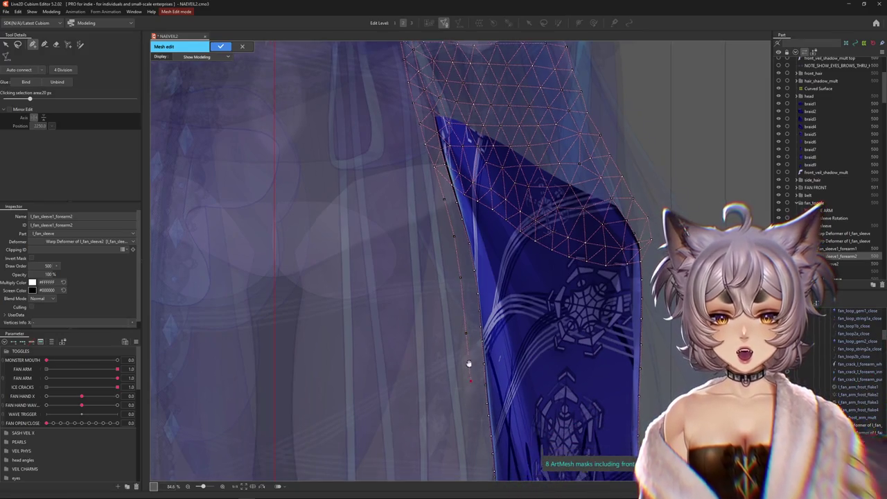
{"action": "scroll", "coordinate": [469, 378], "scroll_direction": "down", "scroll_amount": 3}
{"action": "left_click", "coordinate": [472, 314]}
{"action": "left_click", "coordinate": [473, 356]}
{"action": "scroll", "coordinate": [473, 333], "scroll_direction": "down", "scroll_amount": 3}
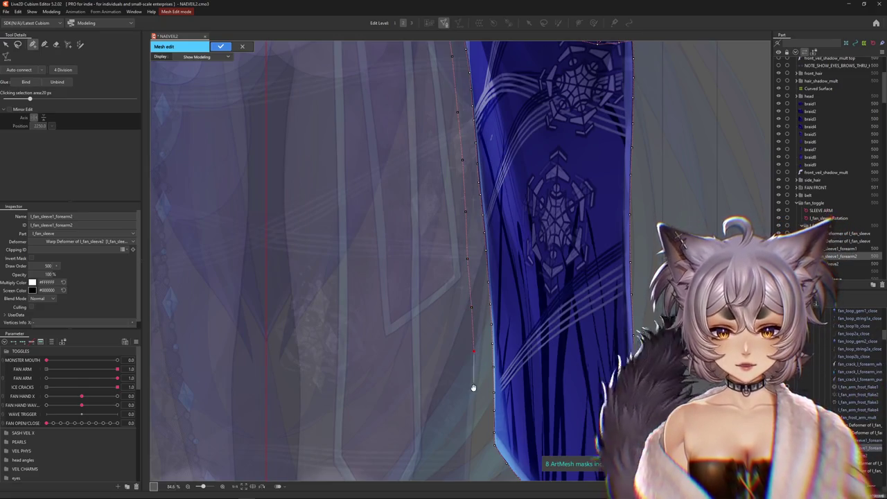
- Extend the outer vertex line around the sleeve's pointed bottom tip
{"action": "left_click_drag", "start_coordinate": [473, 388], "coordinate": [443, 337]}
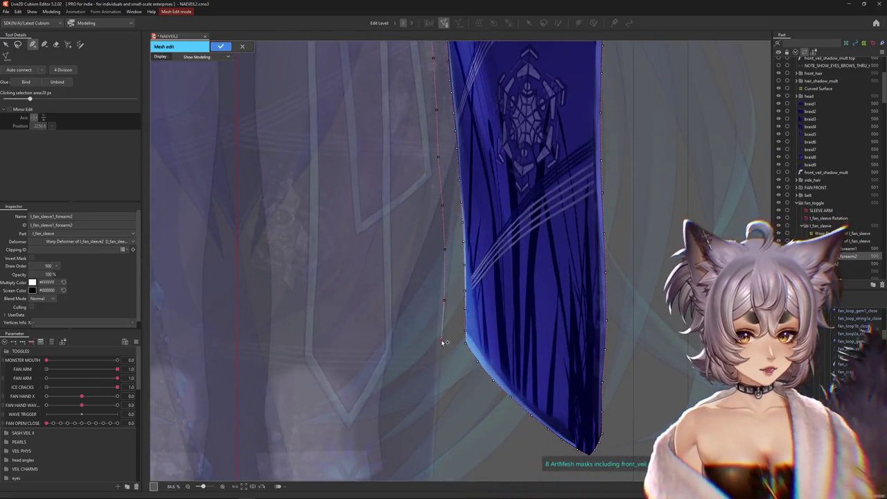
{"action": "left_click", "coordinate": [442, 340]}
{"action": "left_click", "coordinate": [445, 368]}
{"action": "left_click_drag", "start_coordinate": [447, 369], "coordinate": [420, 341]}
{"action": "left_click", "coordinate": [416, 345]}
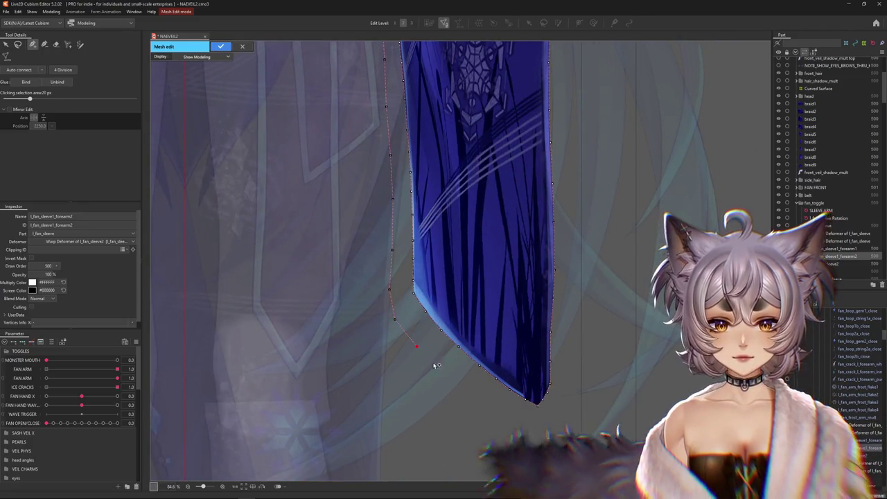
{"action": "left_click", "coordinate": [451, 379]}
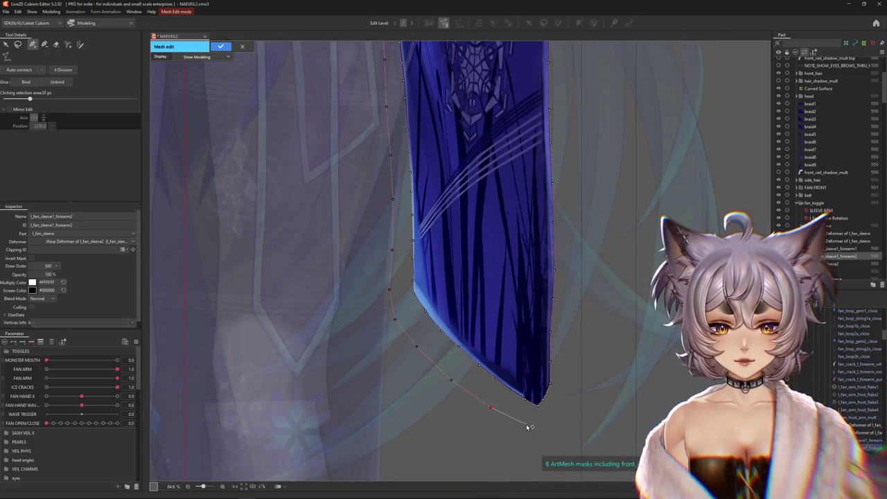
- Run outer vertices up the sleeve's right side and close the ring at the top
{"action": "left_click", "coordinate": [573, 396]}
{"action": "left_click", "coordinate": [576, 352]}
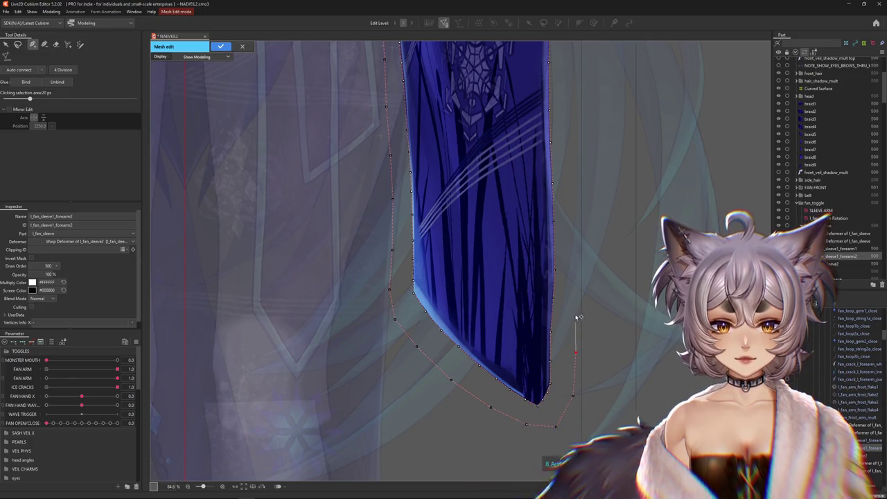
{"action": "left_click", "coordinate": [575, 303]}
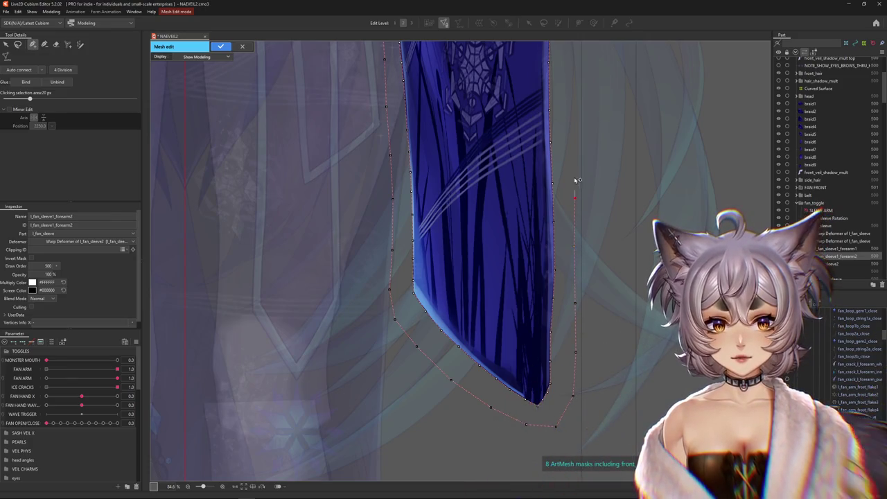
{"action": "left_click_drag", "start_coordinate": [573, 147], "coordinate": [558, 278]}
{"action": "left_click", "coordinate": [558, 277]}
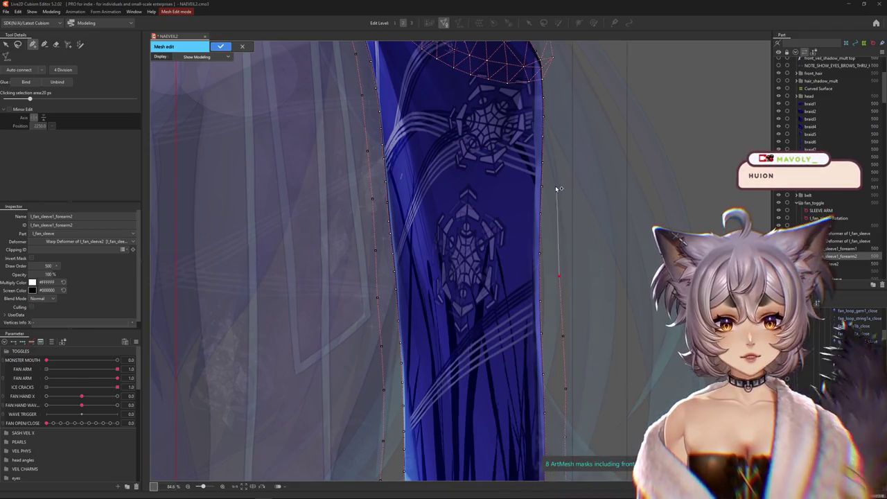
{"action": "left_click_drag", "start_coordinate": [560, 202], "coordinate": [555, 271]}
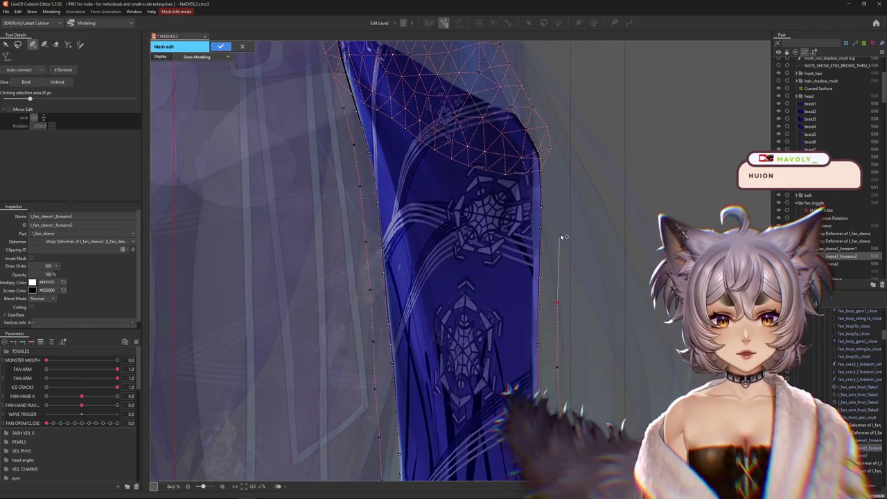
{"action": "left_click", "coordinate": [557, 158]}
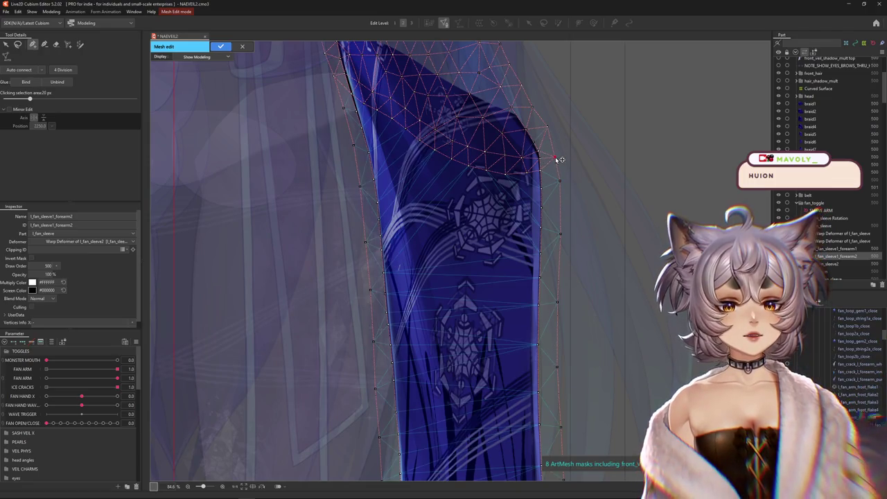
- Add a vertical line of four vertices up the length of the forearm2 sleeve
{"action": "scroll", "coordinate": [524, 211], "scroll_direction": "down", "scroll_amount": 3}
{"action": "scroll", "coordinate": [510, 281], "scroll_direction": "down", "scroll_amount": 3}
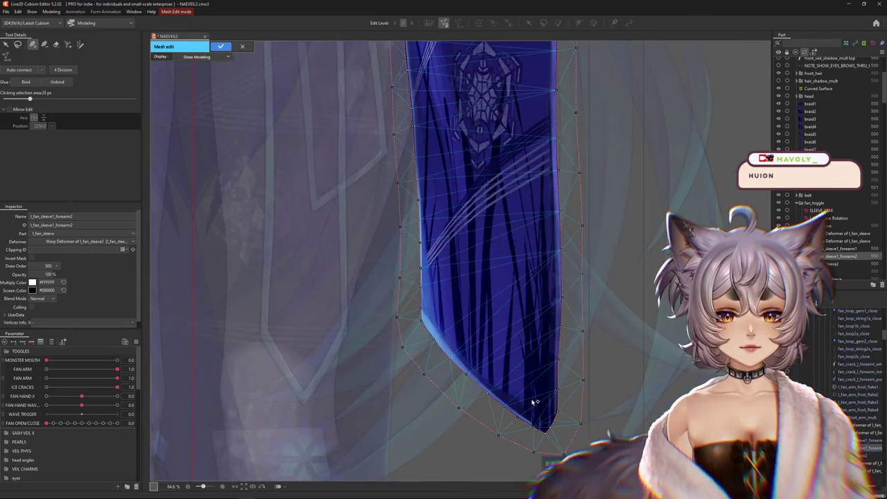
{"action": "left_click", "coordinate": [534, 332]}
{"action": "left_click", "coordinate": [535, 284]}
{"action": "left_click", "coordinate": [534, 247]}
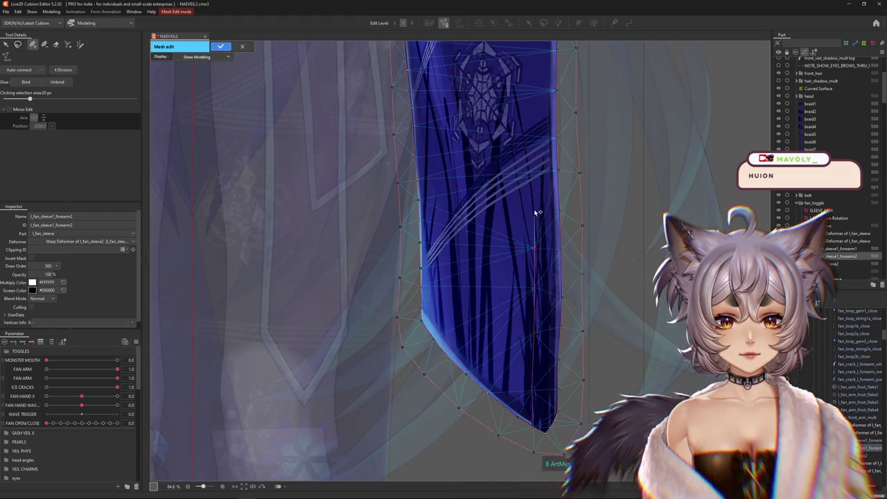
{"action": "left_click", "coordinate": [534, 208]}
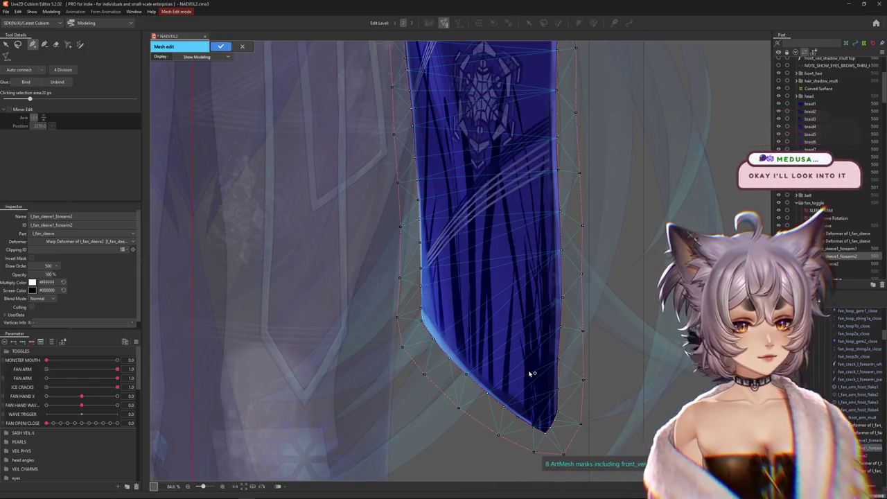
{"action": "scroll", "coordinate": [531, 371], "scroll_direction": "down", "scroll_amount": 2}
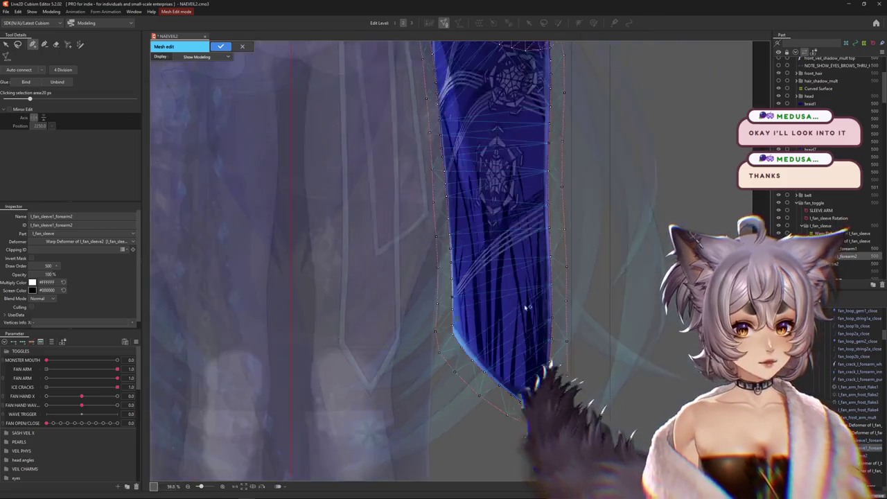
{"action": "scroll", "coordinate": [525, 317], "scroll_direction": "down", "scroll_amount": 2}
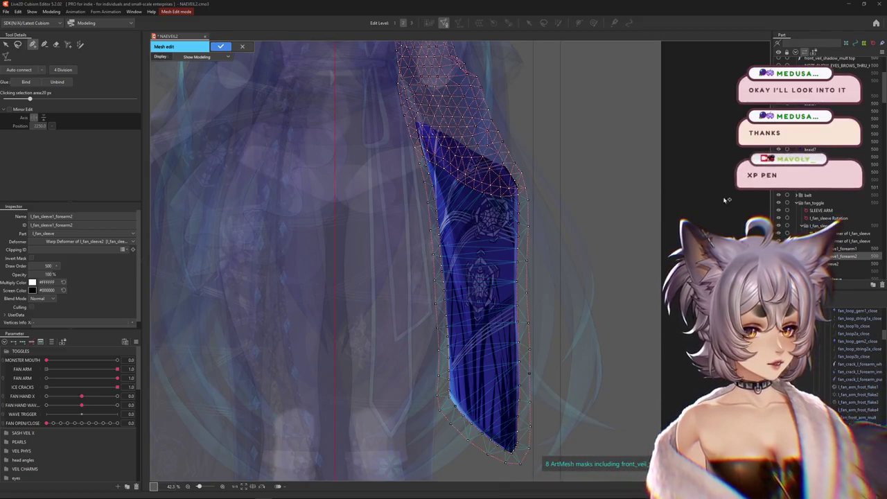
- Add a line of three vertices across the middle of the sleeve mesh
{"action": "scroll", "coordinate": [443, 212], "scroll_direction": "up", "scroll_amount": 4}
{"action": "scroll", "coordinate": [450, 243], "scroll_direction": "up", "scroll_amount": 2}
{"action": "scroll", "coordinate": [432, 275], "scroll_direction": "up", "scroll_amount": 1}
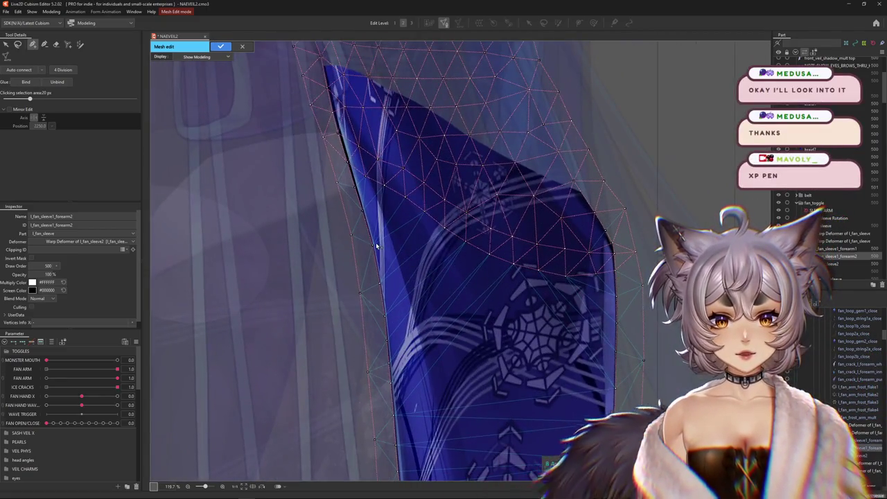
{"action": "scroll", "coordinate": [404, 261], "scroll_direction": "down", "scroll_amount": 2}
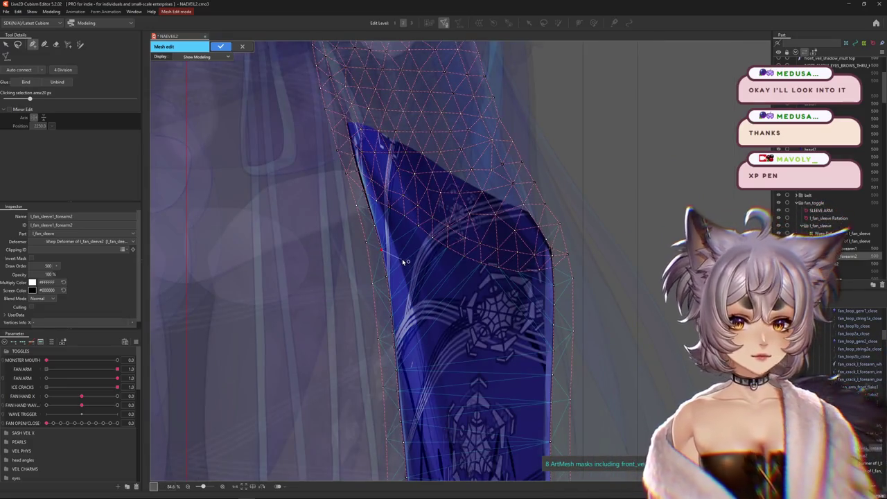
{"action": "left_click", "coordinate": [441, 283]}
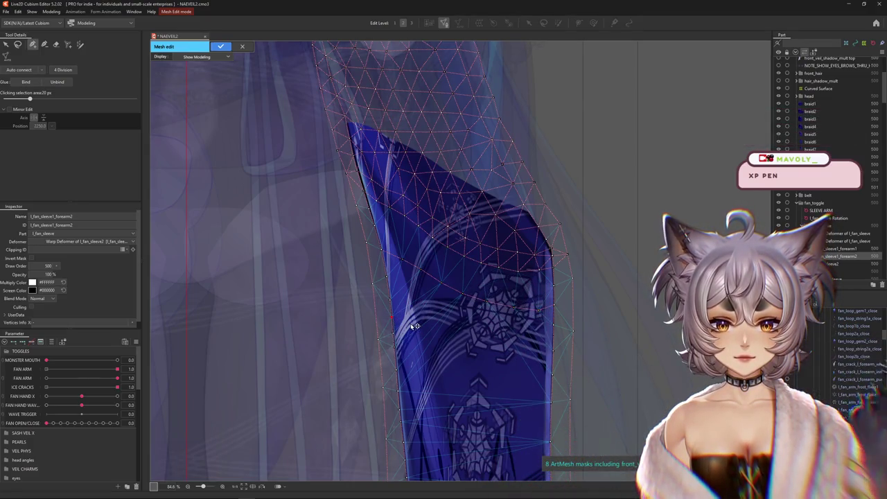
{"action": "left_click", "coordinate": [459, 344]}
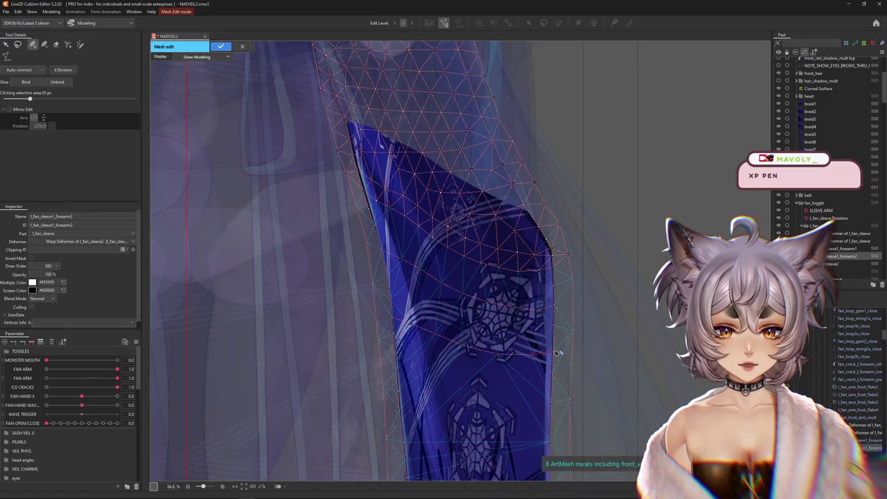
{"action": "left_click", "coordinate": [426, 401]}
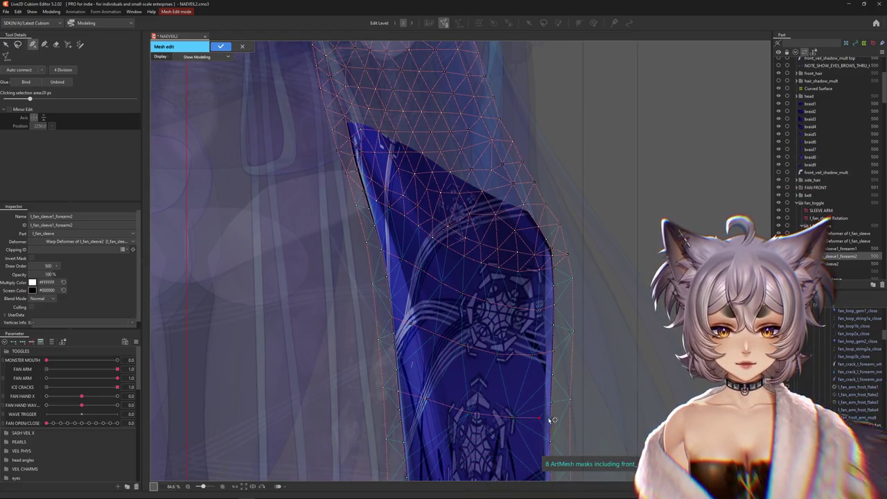
- Add a crosswise vertex line from left to right edge, start another, and apply the mesh edits
{"action": "scroll", "coordinate": [423, 388], "scroll_direction": "down", "scroll_amount": 3}
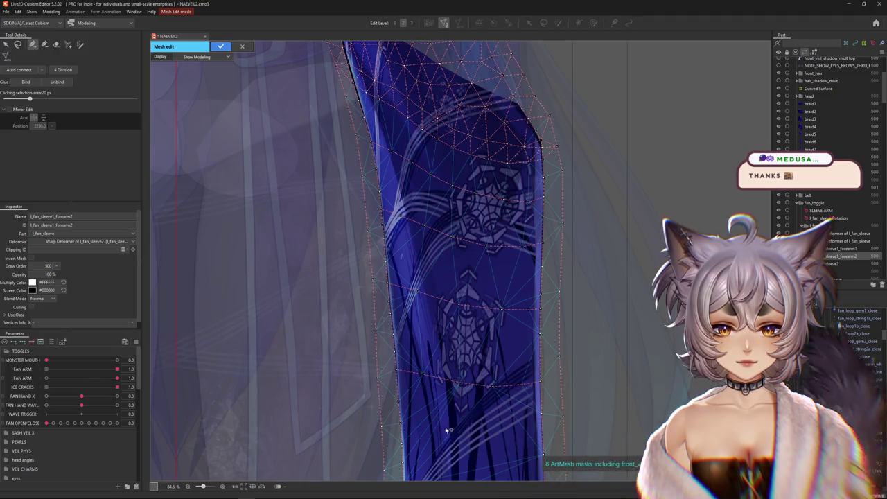
{"action": "scroll", "coordinate": [452, 425], "scroll_direction": "down", "scroll_amount": 4}
{"action": "left_click", "coordinate": [406, 293]}
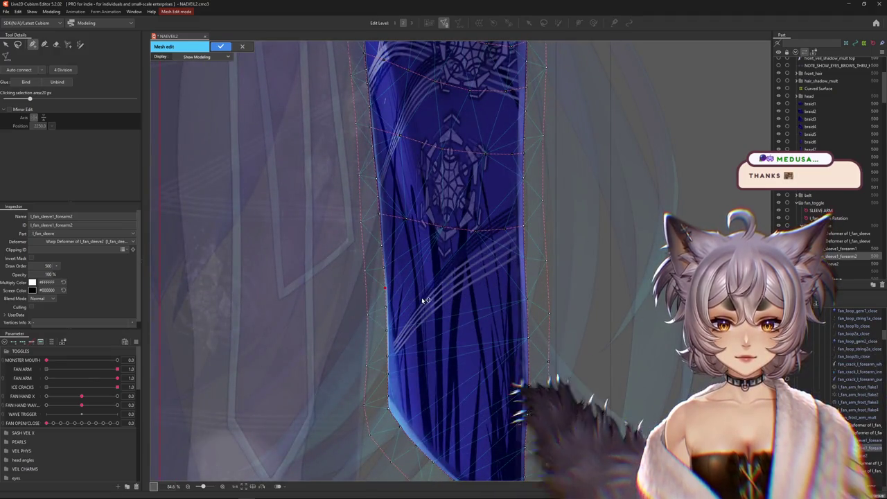
{"action": "left_click", "coordinate": [452, 307]}
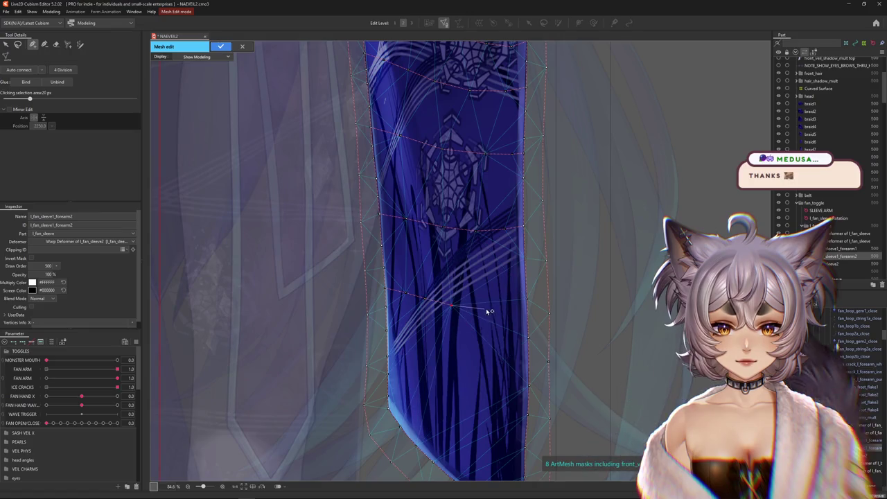
{"action": "left_click", "coordinate": [528, 310]}
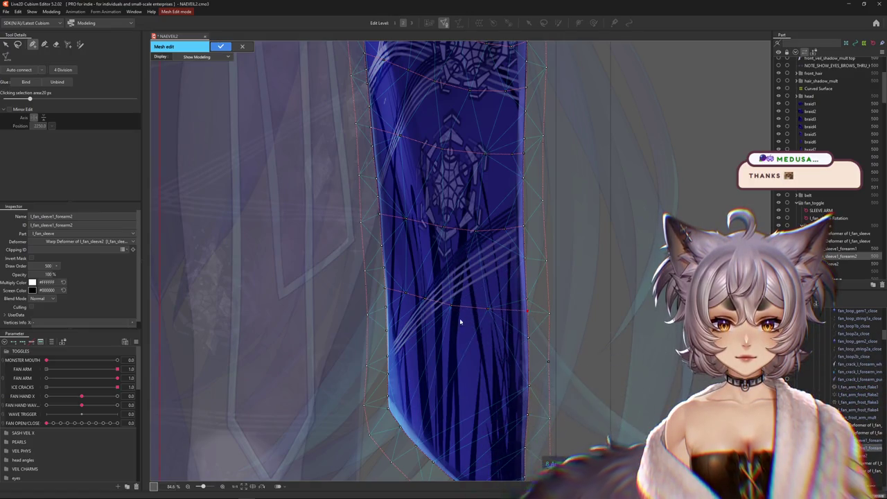
{"action": "left_click", "coordinate": [388, 356]}
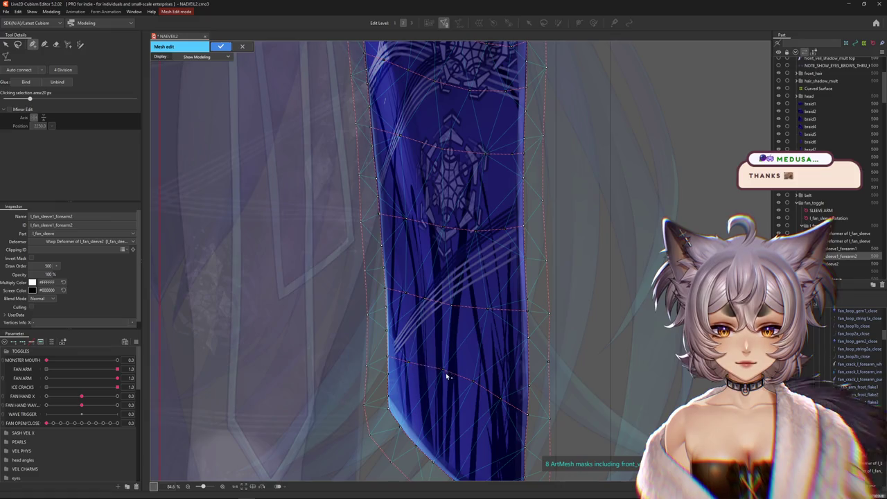
{"action": "scroll", "coordinate": [479, 384], "scroll_direction": "down", "scroll_amount": 3}
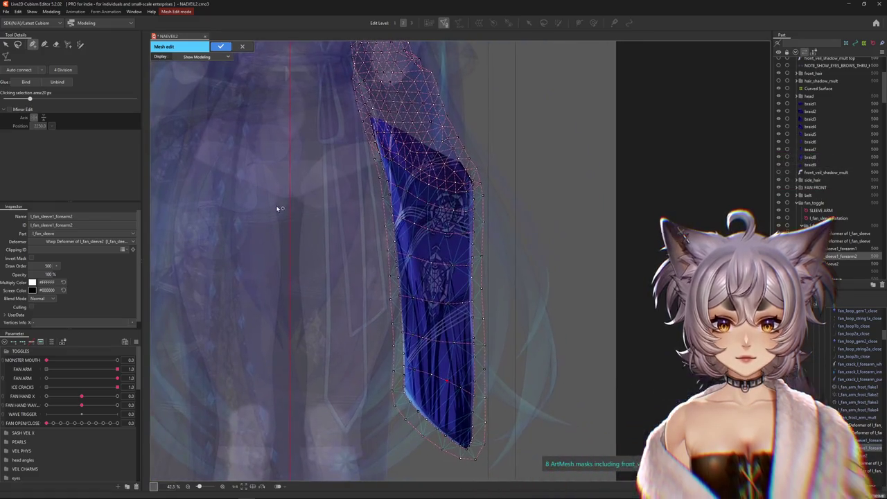
{"action": "left_click", "coordinate": [219, 46]}
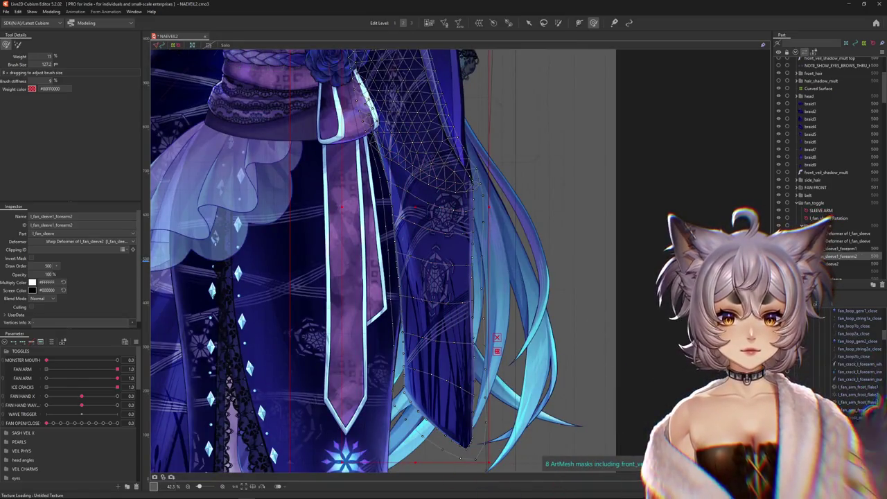
- Reopen Mesh edit and choose the other forearm sleeve mesh from the popup
{"action": "left_click", "coordinate": [449, 25]}
{"action": "scroll", "coordinate": [443, 188], "scroll_direction": "up", "scroll_amount": 3}
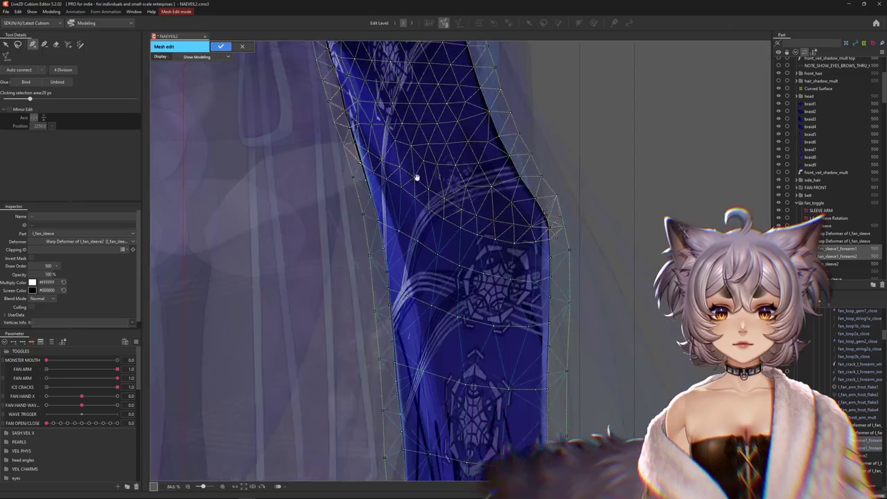
{"action": "scroll", "coordinate": [395, 167], "scroll_direction": "up", "scroll_amount": 3}
{"action": "scroll", "coordinate": [389, 240], "scroll_direction": "up", "scroll_amount": 4}
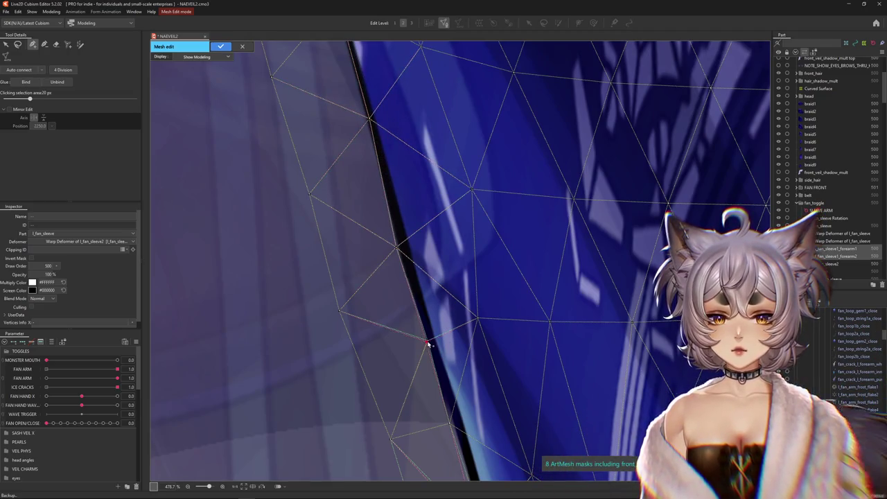
{"action": "scroll", "coordinate": [427, 343], "scroll_direction": "down", "scroll_amount": 3}
{"action": "scroll", "coordinate": [309, 336], "scroll_direction": "down", "scroll_amount": 3}
{"action": "scroll", "coordinate": [264, 301], "scroll_direction": "down", "scroll_amount": 3}
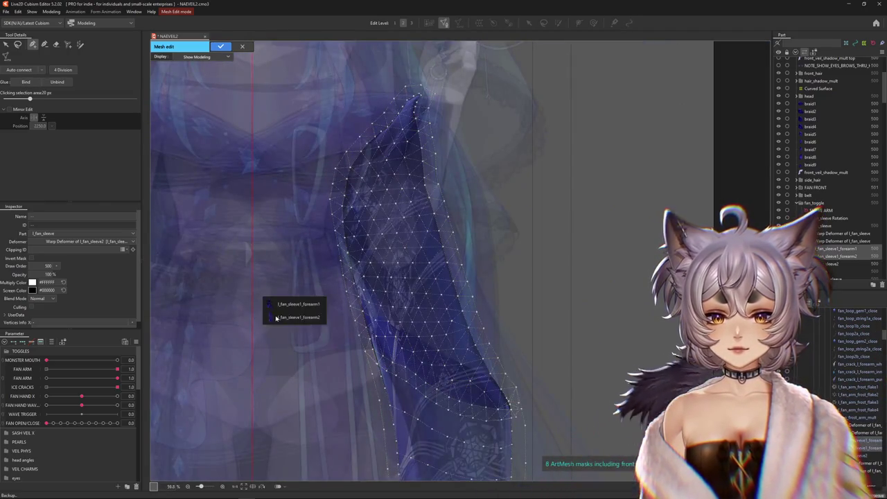
{"action": "left_click", "coordinate": [286, 310]}
- Pull the upper sleeve's right-edge vertex onto the sleeve outline, then select all vertices
{"action": "scroll", "coordinate": [286, 310], "scroll_direction": "up", "scroll_amount": 5}
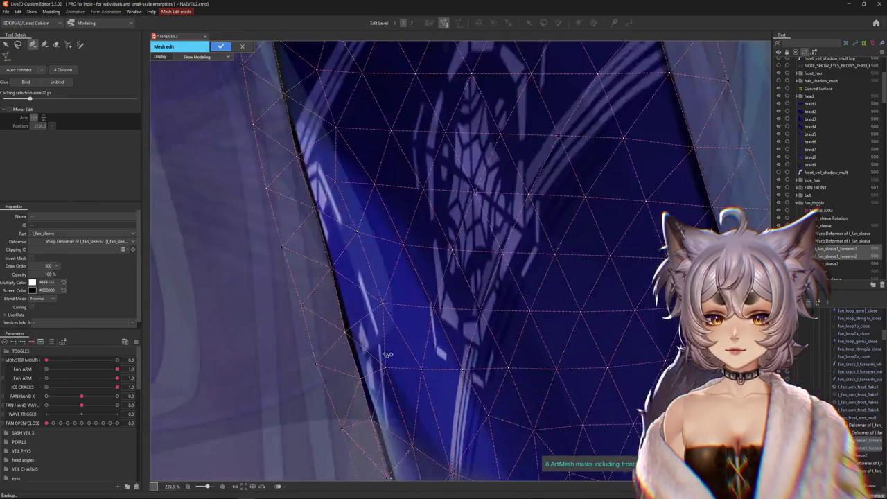
{"action": "scroll", "coordinate": [382, 357], "scroll_direction": "down", "scroll_amount": 1}
{"action": "scroll", "coordinate": [381, 357], "scroll_direction": "down", "scroll_amount": 2}
{"action": "scroll", "coordinate": [439, 267], "scroll_direction": "up", "scroll_amount": 1}
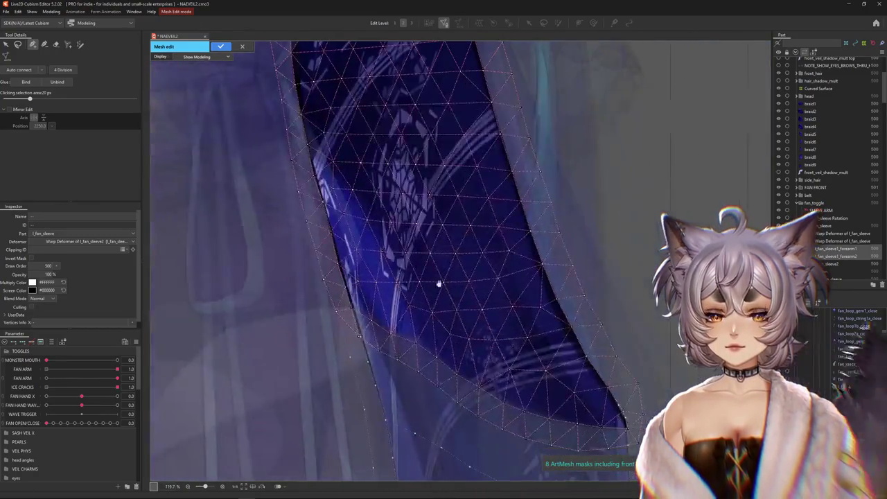
{"action": "scroll", "coordinate": [440, 267], "scroll_direction": "up", "scroll_amount": 1}
{"action": "scroll", "coordinate": [323, 328], "scroll_direction": "up", "scroll_amount": 1}
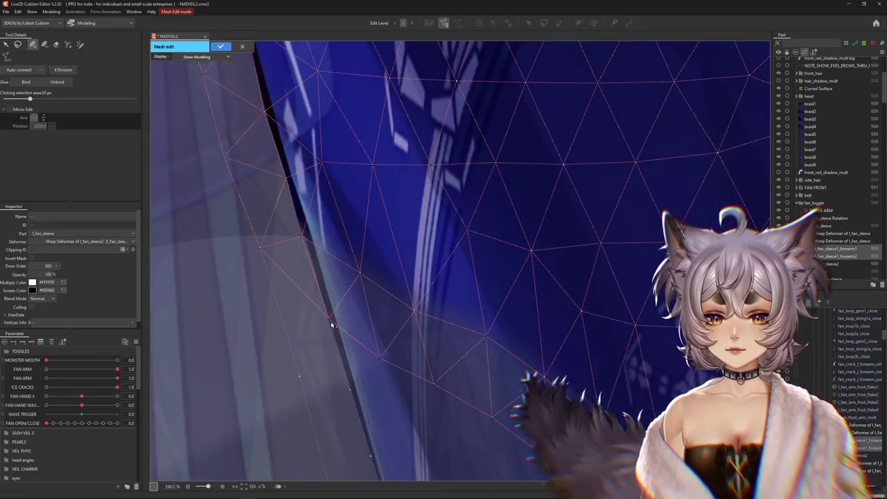
{"action": "scroll", "coordinate": [333, 319], "scroll_direction": "down", "scroll_amount": 1}
{"action": "scroll", "coordinate": [332, 243], "scroll_direction": "down", "scroll_amount": 1}
{"action": "scroll", "coordinate": [449, 344], "scroll_direction": "down", "scroll_amount": 2}
{"action": "scroll", "coordinate": [449, 344], "scroll_direction": "up", "scroll_amount": 2}
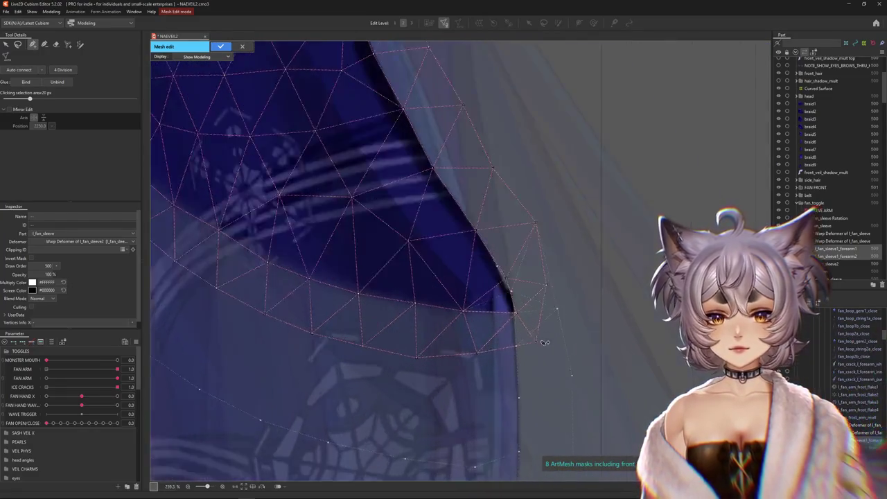
{"action": "left_click_drag", "start_coordinate": [576, 361], "coordinate": [546, 352]}
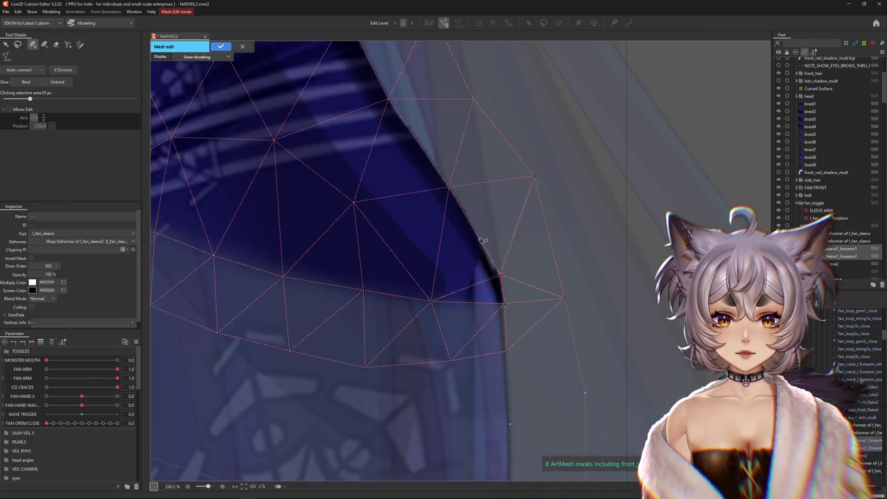
{"action": "scroll", "coordinate": [477, 330], "scroll_direction": "up", "scroll_amount": 3}
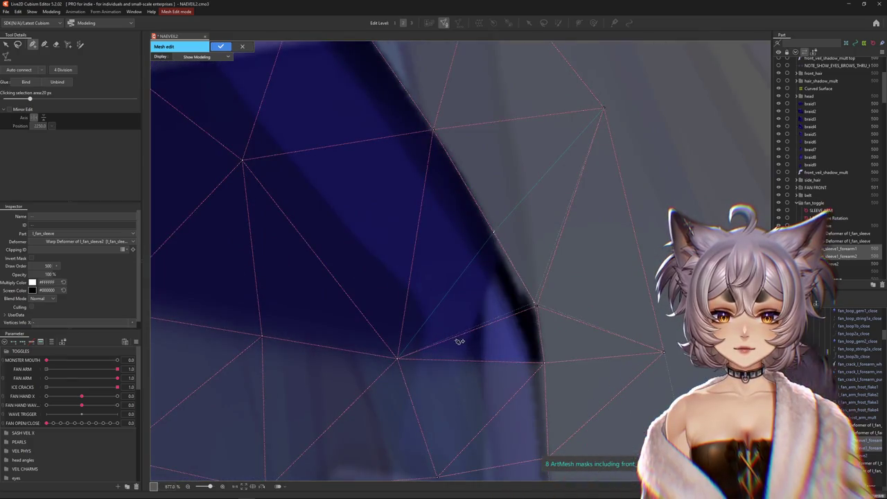
{"action": "scroll", "coordinate": [535, 304], "scroll_direction": "down", "scroll_amount": 3}
{"action": "scroll", "coordinate": [519, 297], "scroll_direction": "down", "scroll_amount": 2}
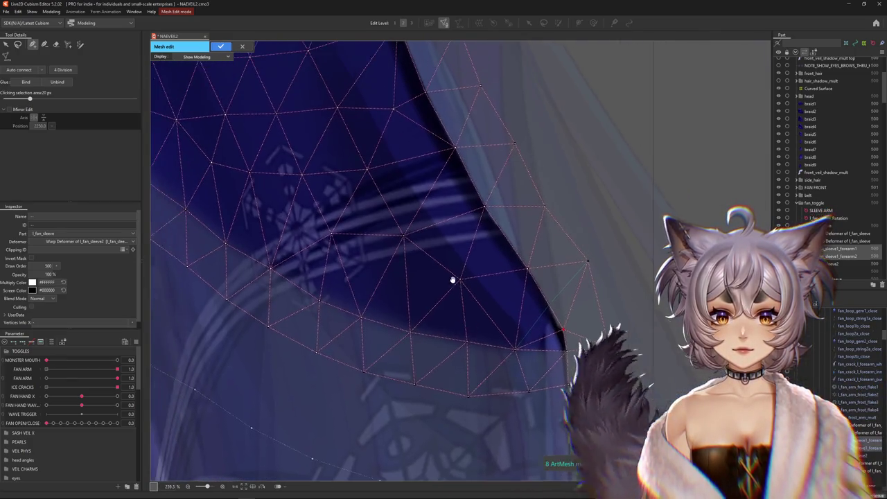
{"action": "scroll", "coordinate": [453, 291], "scroll_direction": "down", "scroll_amount": 3}
{"action": "scroll", "coordinate": [431, 251], "scroll_direction": "up", "scroll_amount": 3}
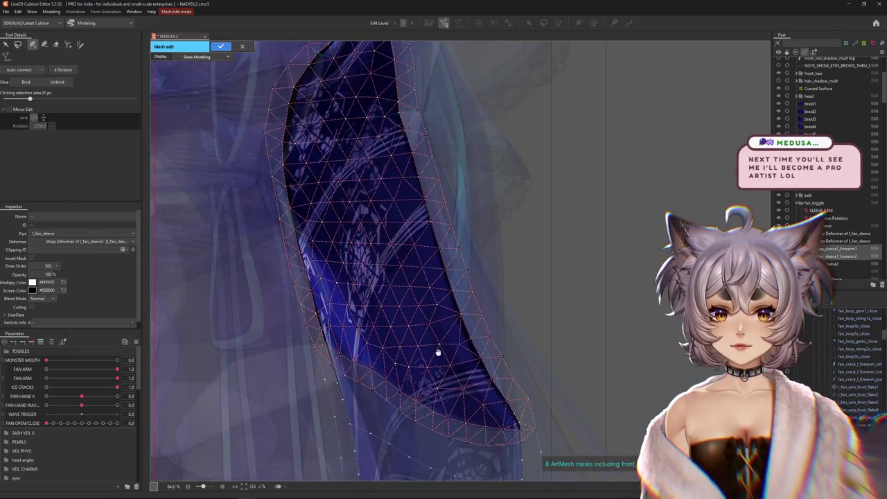
{"action": "scroll", "coordinate": [437, 340], "scroll_direction": "up", "scroll_amount": 2}
{"action": "scroll", "coordinate": [419, 352], "scroll_direction": "down", "scroll_amount": 3}
{"action": "scroll", "coordinate": [356, 318], "scroll_direction": "down", "scroll_amount": 3}
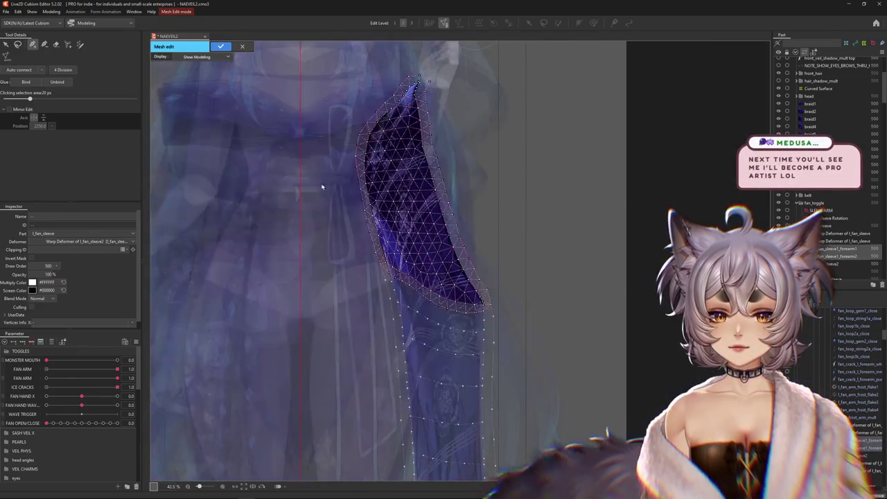
{"action": "key", "text": "ctrl+a"}
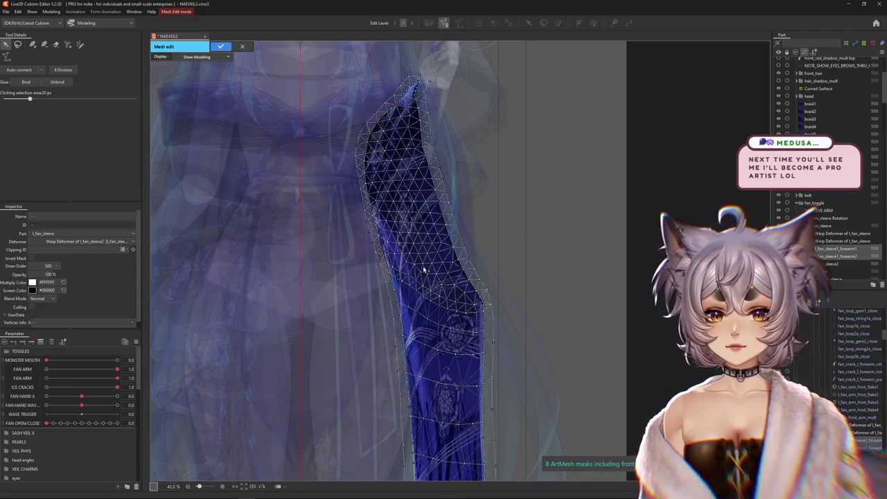
- Unbind the selected vertices, apply the mesh edit, and open the sleeve-piece glue
{"action": "scroll", "coordinate": [356, 270], "scroll_direction": "down", "scroll_amount": 2}
{"action": "left_click", "coordinate": [59, 82]}
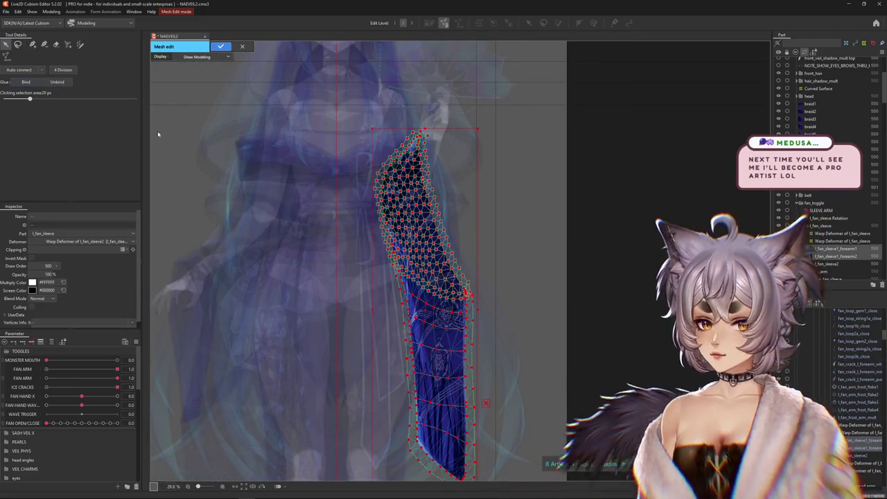
{"action": "left_click", "coordinate": [220, 46]}
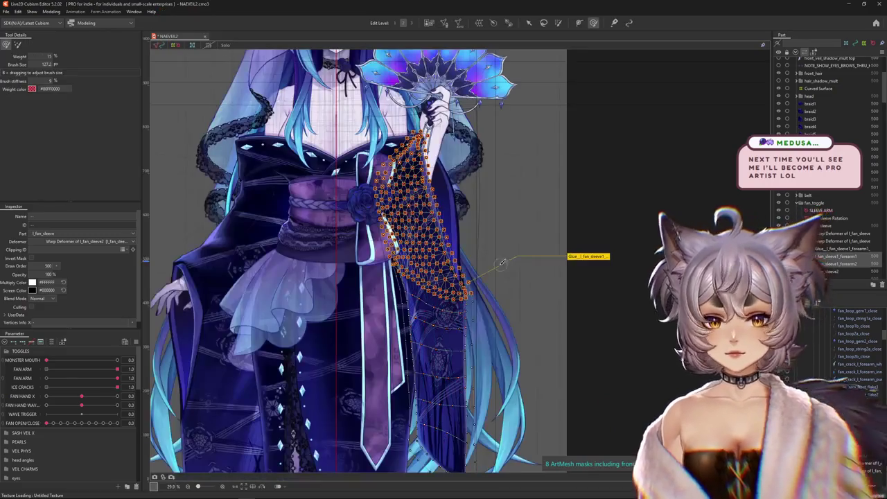
{"action": "double_click", "coordinate": [586, 256]}
{"action": "left_click", "coordinate": [445, 272]}
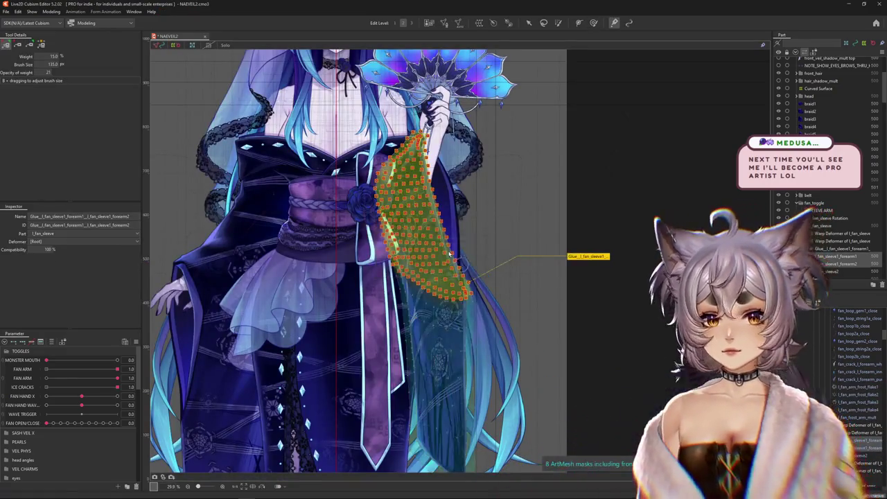
- Paint heavy glue weight over the sleeve overlap, fading it toward the lower sleeve
{"action": "scroll", "coordinate": [420, 334], "scroll_direction": "up", "scroll_amount": 3}
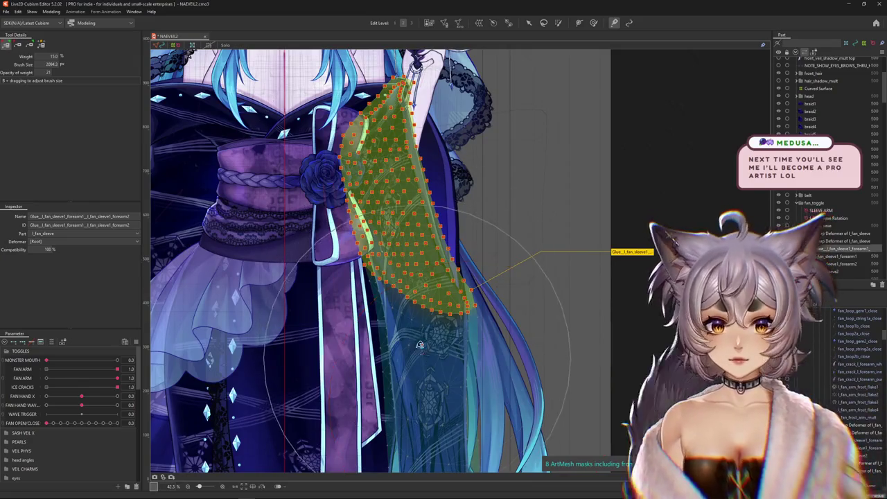
{"action": "left_click_drag", "start_coordinate": [420, 350], "coordinate": [442, 289]}
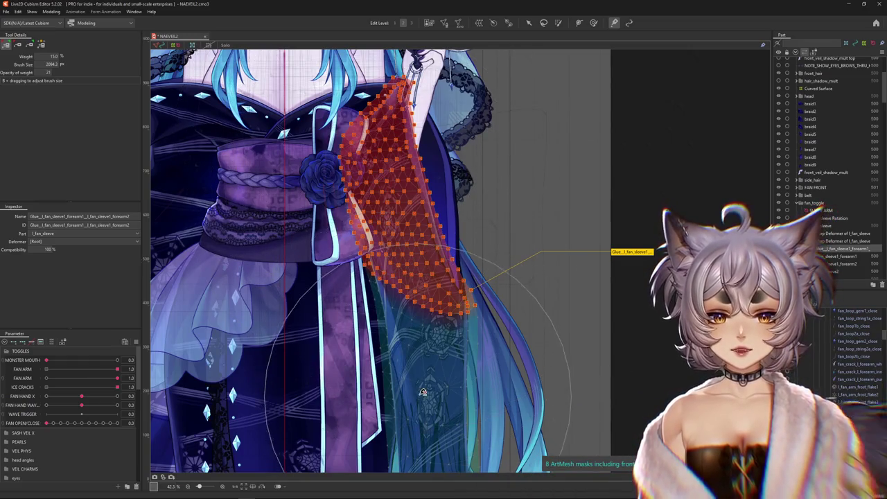
{"action": "scroll", "coordinate": [395, 277], "scroll_direction": "up", "scroll_amount": 1}
{"action": "left_click_drag", "start_coordinate": [363, 154], "coordinate": [406, 380]}
{"action": "scroll", "coordinate": [383, 352], "scroll_direction": "up", "scroll_amount": 2}
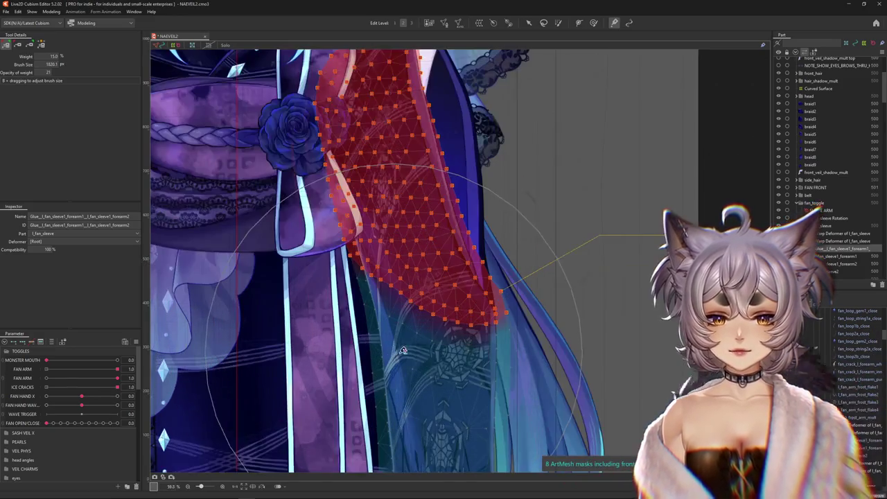
{"action": "mouse_move", "coordinate": [444, 304]}
{"action": "left_mouse_down"}
{"action": "mouse_move", "coordinate": [370, 298]}
{"action": "mouse_move", "coordinate": [443, 398]}
{"action": "left_mouse_up"}
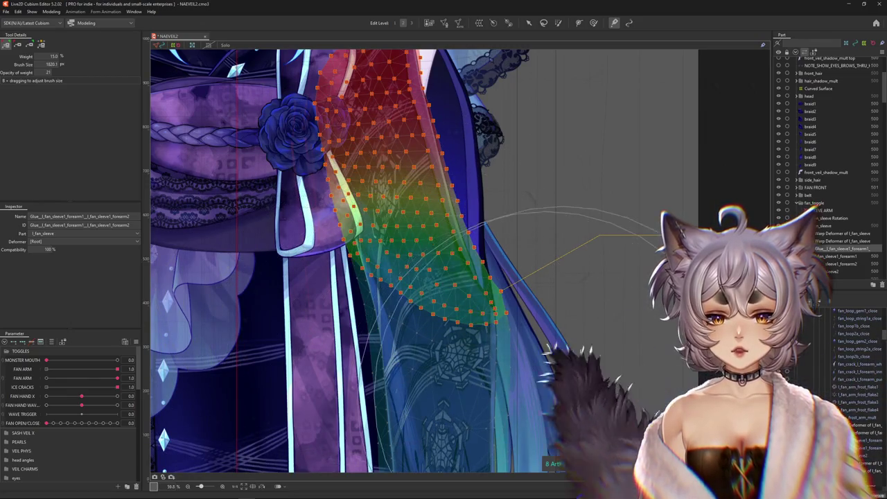
{"action": "left_click_drag", "start_coordinate": [430, 333], "coordinate": [461, 402]}
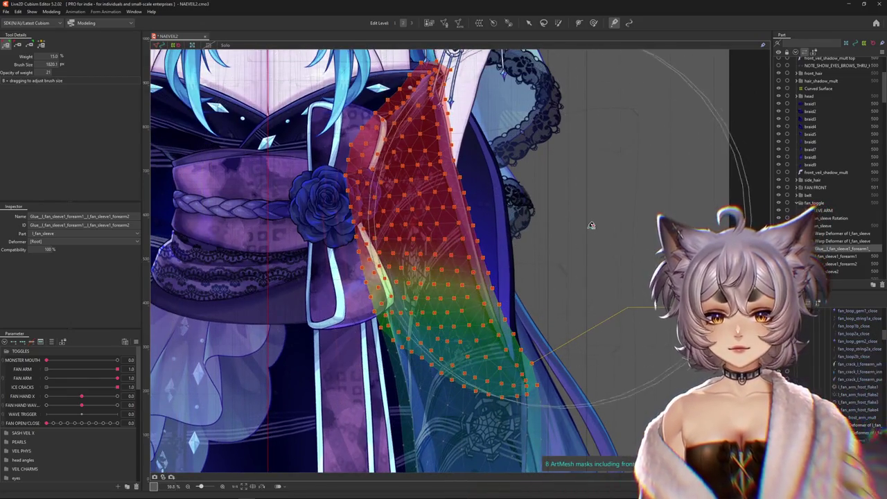
- Shrink the weight brush to about 757 and refine the top-to-bottom gradient
{"action": "scroll", "coordinate": [540, 416], "scroll_direction": "down", "scroll_amount": 3}
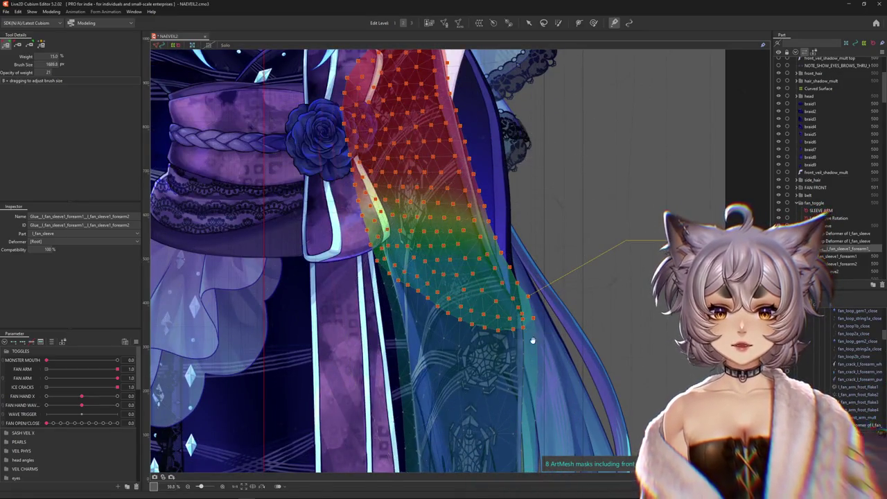
{"action": "scroll", "coordinate": [533, 333], "scroll_direction": "up", "scroll_amount": 2}
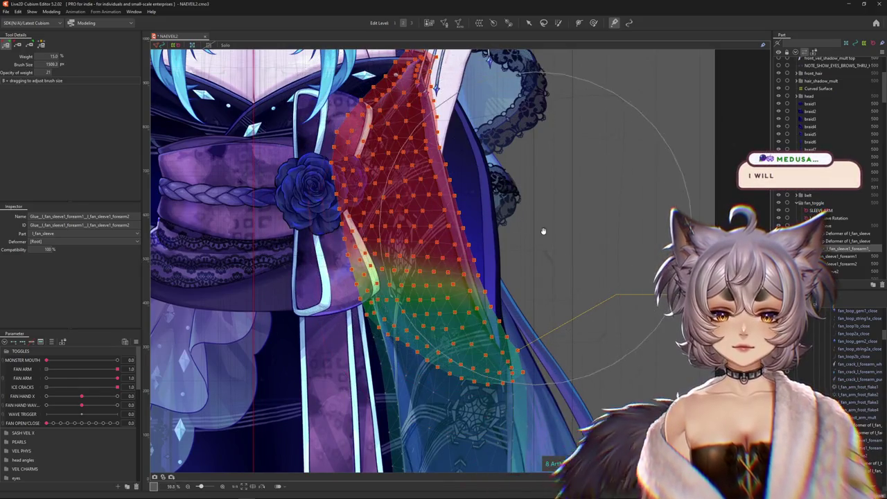
{"action": "scroll", "coordinate": [546, 227], "scroll_direction": "up", "scroll_amount": 1}
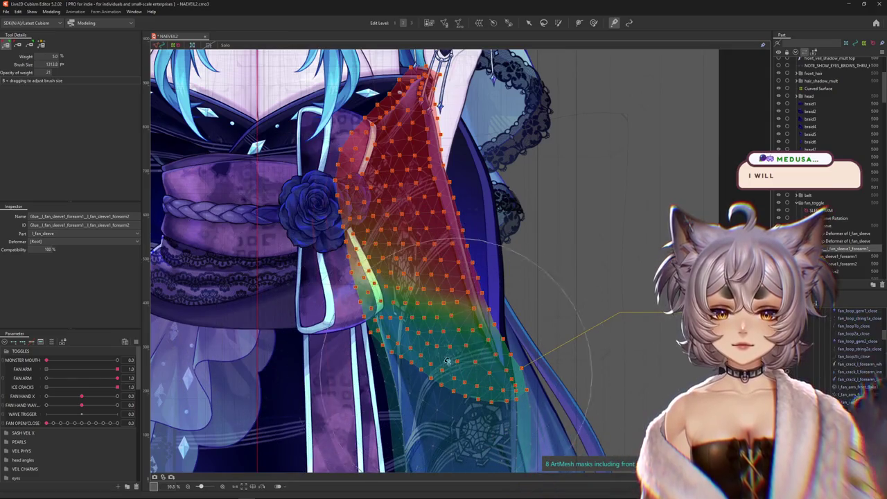
{"action": "left_click_drag", "start_coordinate": [438, 321], "coordinate": [423, 295]}
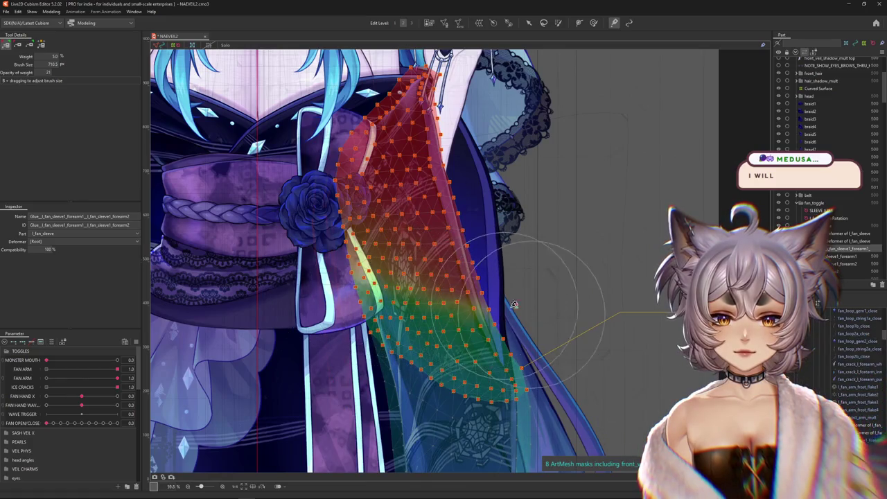
{"action": "left_click_drag", "start_coordinate": [415, 341], "coordinate": [438, 281]}
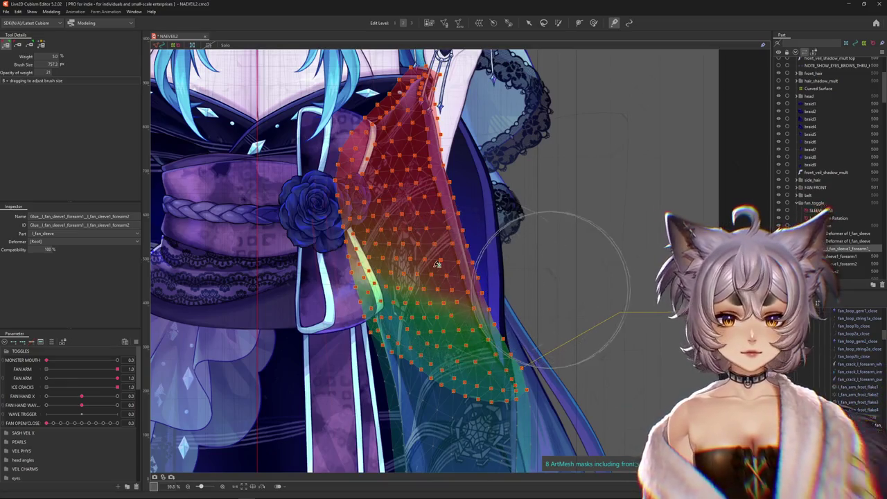
{"action": "scroll", "coordinate": [546, 345], "scroll_direction": "down", "scroll_amount": 3}
{"action": "scroll", "coordinate": [547, 345], "scroll_direction": "down", "scroll_amount": 2}
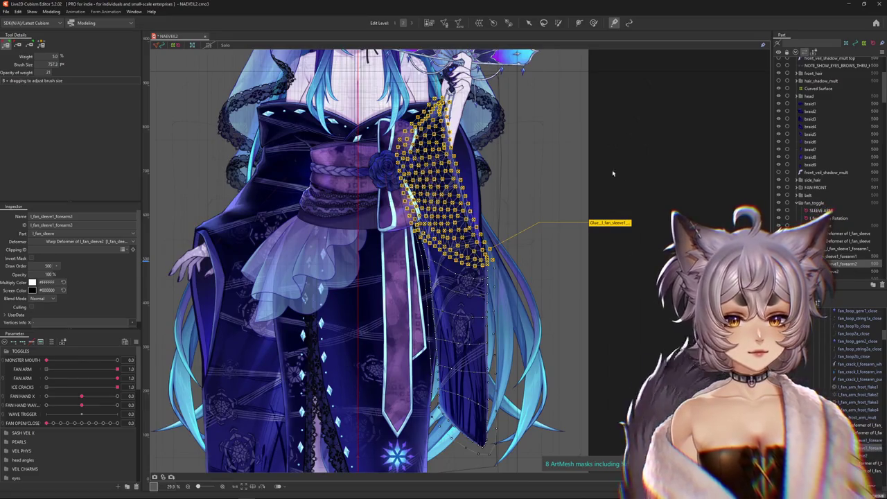
- Leave glue weight painting and inspect the l_fan_sleeve1_forearm2 mesh
{"action": "key", "text": "b"}
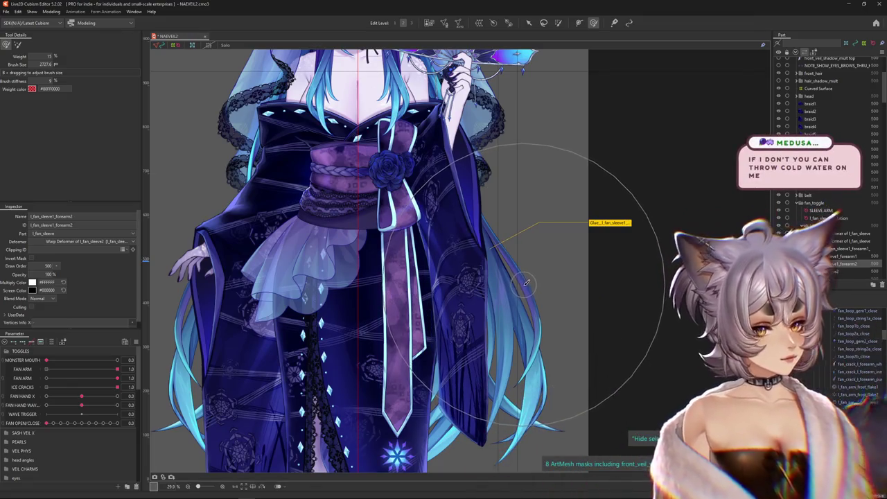
{"action": "scroll", "coordinate": [527, 282], "scroll_direction": "up", "scroll_amount": 2}
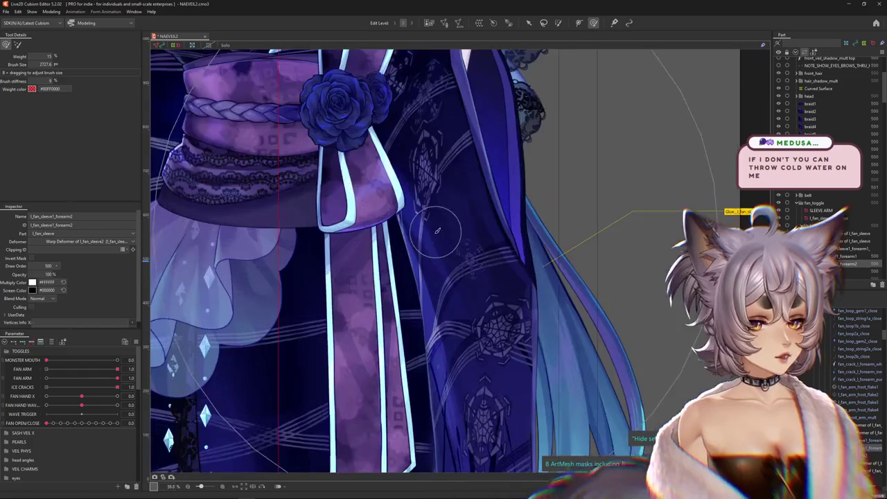
{"action": "left_click", "coordinate": [465, 241]}
{"action": "scroll", "coordinate": [465, 241], "scroll_direction": "up", "scroll_amount": 2}
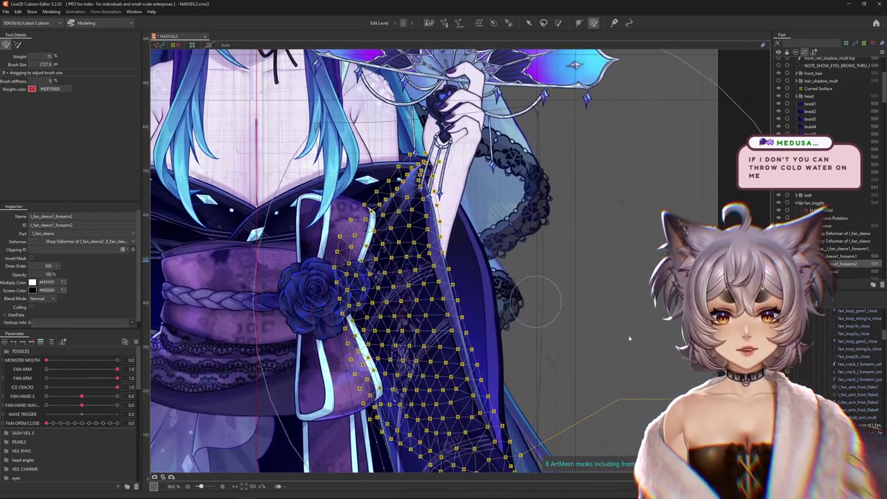
{"action": "key", "text": "Escape"}
{"action": "left_click", "coordinate": [485, 229]}
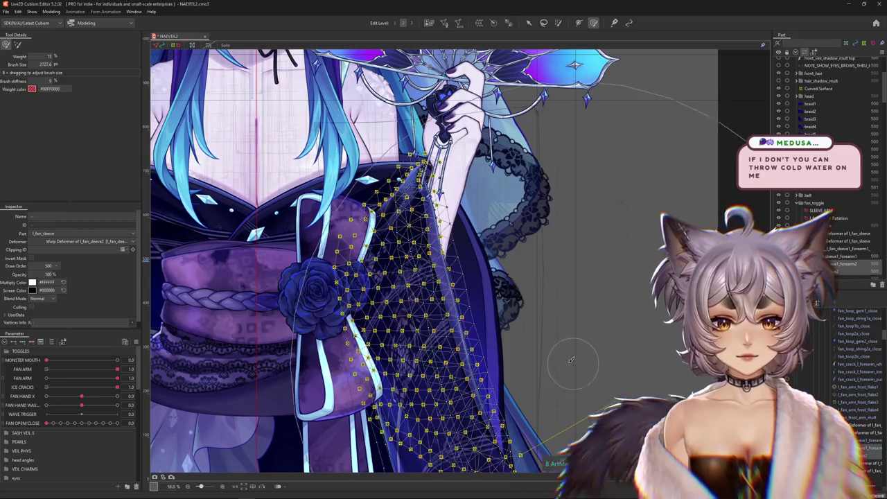
{"action": "scroll", "coordinate": [499, 194], "scroll_direction": "down", "scroll_amount": 2}
- Select l_fan_sleeve2 and open it in mesh edit
{"action": "left_click", "coordinate": [493, 291]}
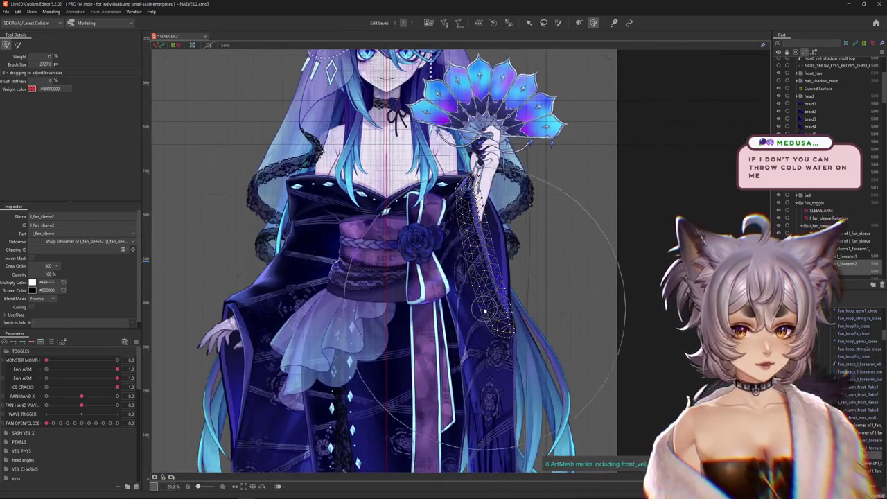
{"action": "scroll", "coordinate": [494, 292], "scroll_direction": "up", "scroll_amount": 3}
{"action": "scroll", "coordinate": [516, 267], "scroll_direction": "up", "scroll_amount": 3}
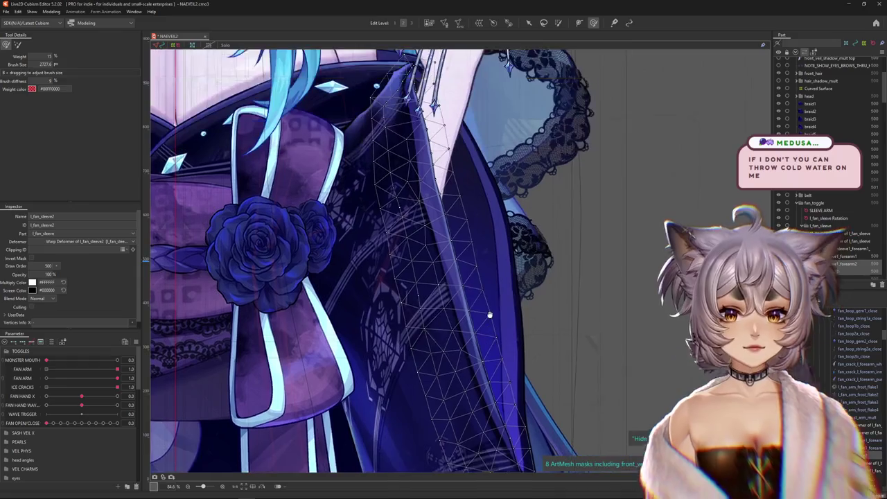
{"action": "left_click", "coordinate": [444, 22]}
{"action": "scroll", "coordinate": [377, 299], "scroll_direction": "up", "scroll_amount": 3}
- Inspect l_fan_sleeve2's mesh down to its lower tip, then exit mesh edit unchanged
{"action": "scroll", "coordinate": [378, 299], "scroll_direction": "up", "scroll_amount": 2}
{"action": "scroll", "coordinate": [377, 299], "scroll_direction": "up", "scroll_amount": 3}
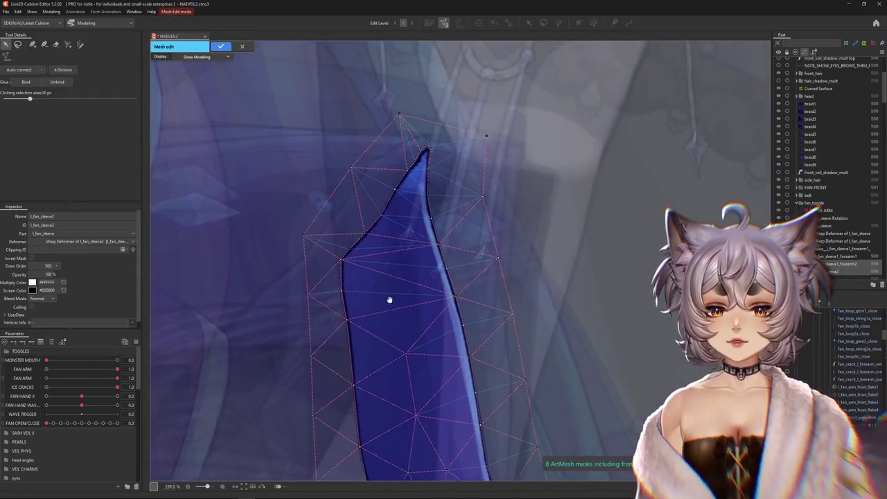
{"action": "scroll", "coordinate": [392, 305], "scroll_direction": "right", "scroll_amount": 2}
{"action": "scroll", "coordinate": [390, 295], "scroll_direction": "down", "scroll_amount": 3}
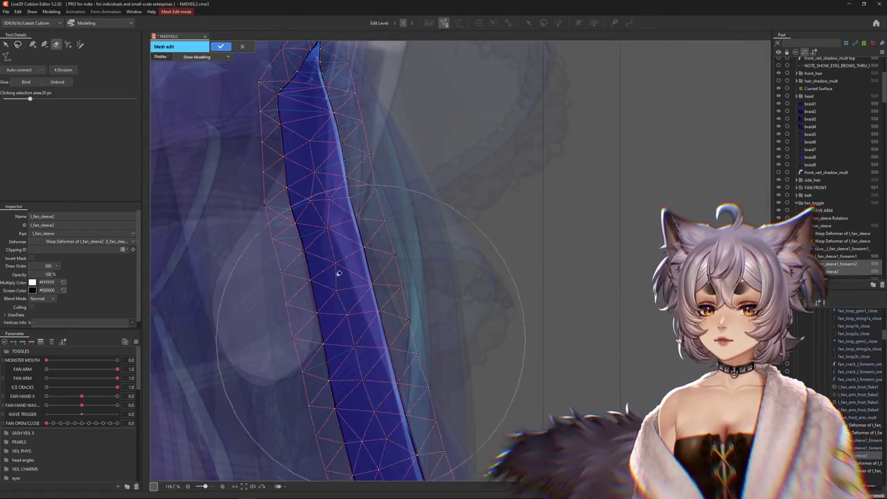
{"action": "left_click_drag", "start_coordinate": [314, 179], "coordinate": [341, 268]}
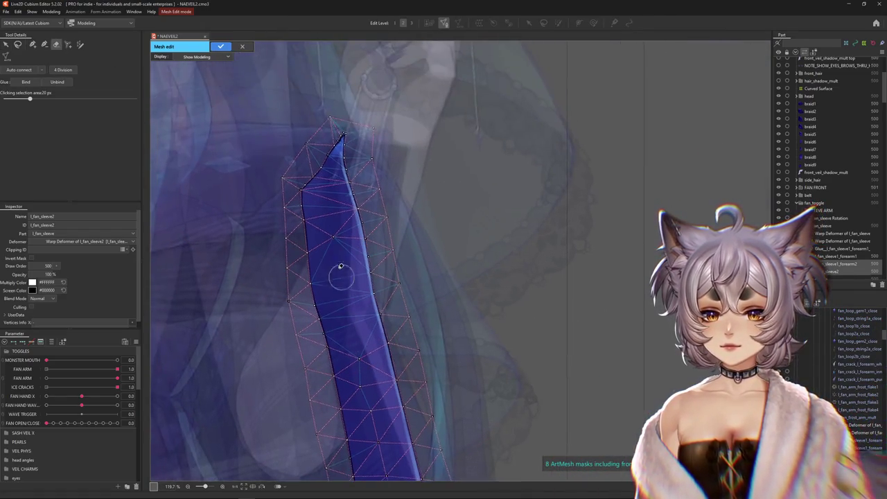
{"action": "scroll", "coordinate": [334, 179], "scroll_direction": "down", "scroll_amount": 5}
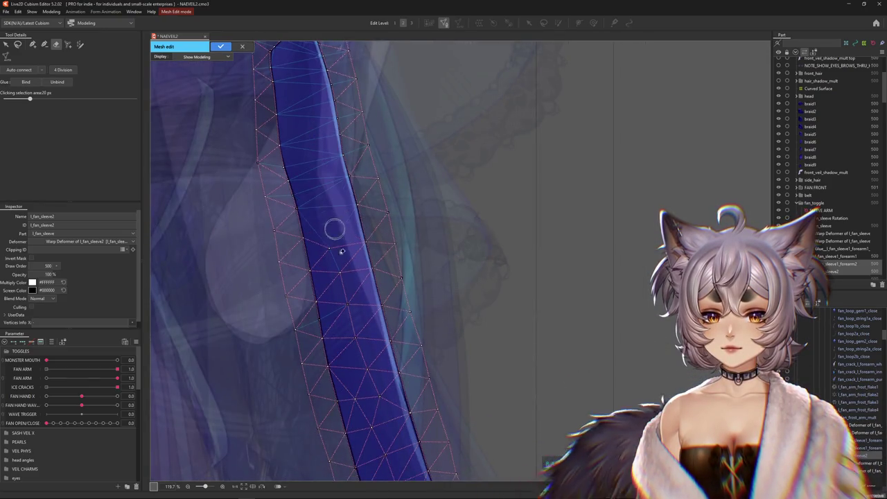
{"action": "left_click_drag", "start_coordinate": [377, 385], "coordinate": [343, 231]}
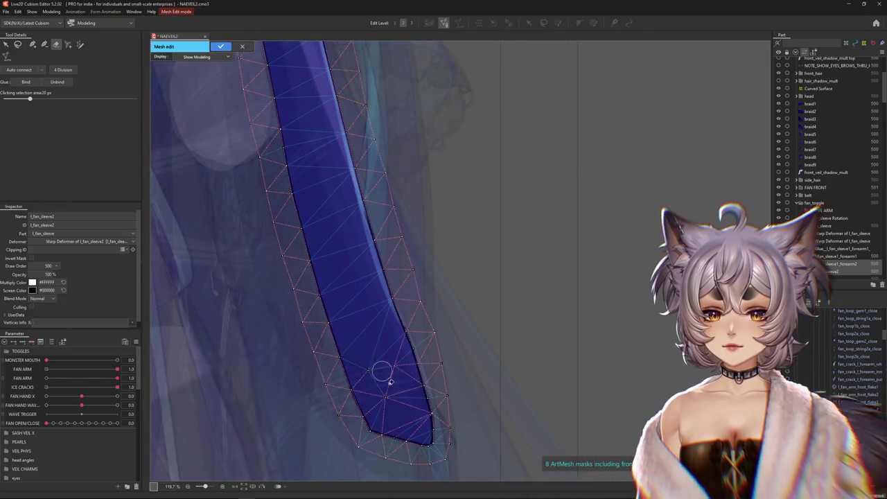
{"action": "scroll", "coordinate": [391, 347], "scroll_direction": "down", "scroll_amount": 3}
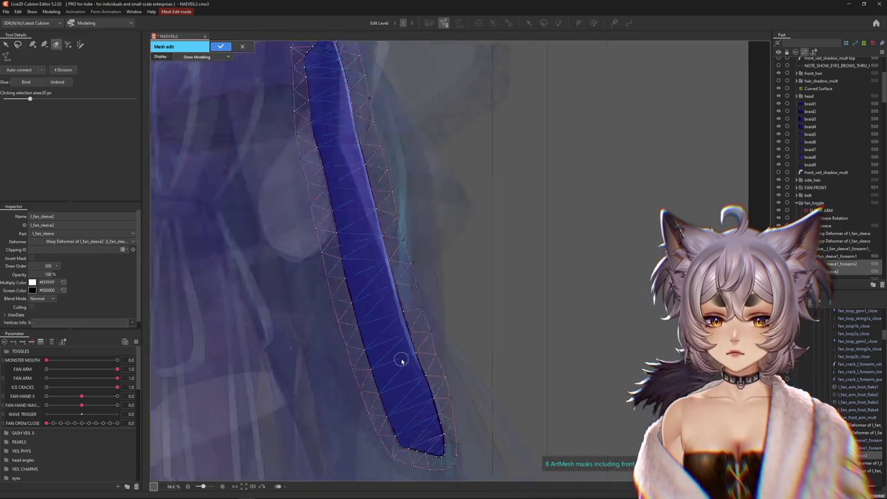
{"action": "scroll", "coordinate": [402, 360], "scroll_direction": "down", "scroll_amount": 2}
{"action": "left_click", "coordinate": [220, 46]}
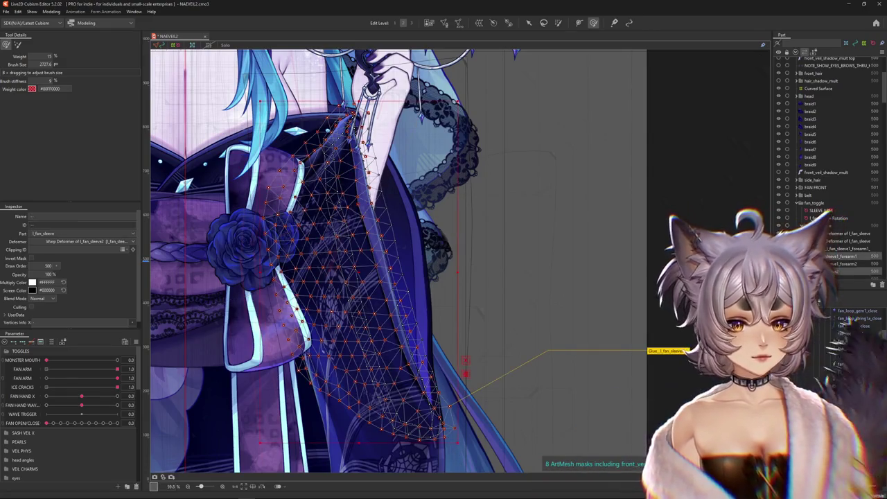
- Collapse TOGGLES and rename the Folder 1 parameter group to FAN PHYSICS
{"action": "scroll", "coordinate": [561, 288], "scroll_direction": "down", "scroll_amount": 2}
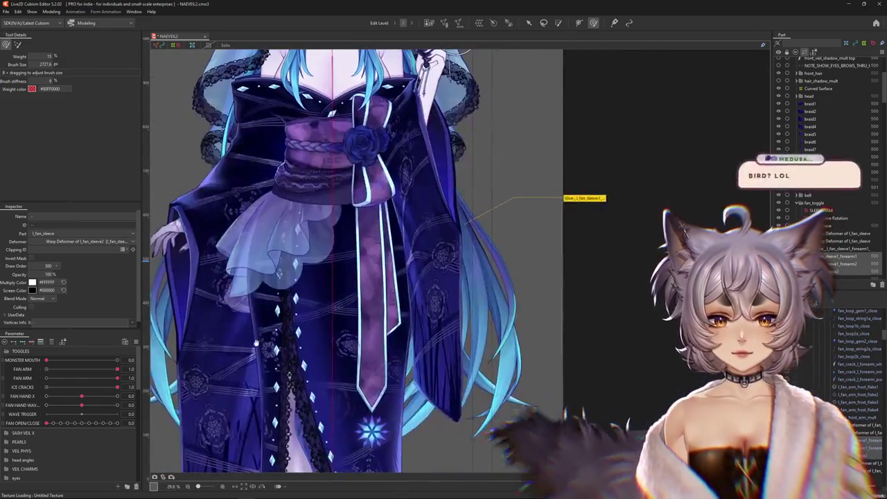
{"action": "left_click", "coordinate": [6, 351]}
{"action": "scroll", "coordinate": [15, 456], "scroll_direction": "down", "scroll_amount": 5}
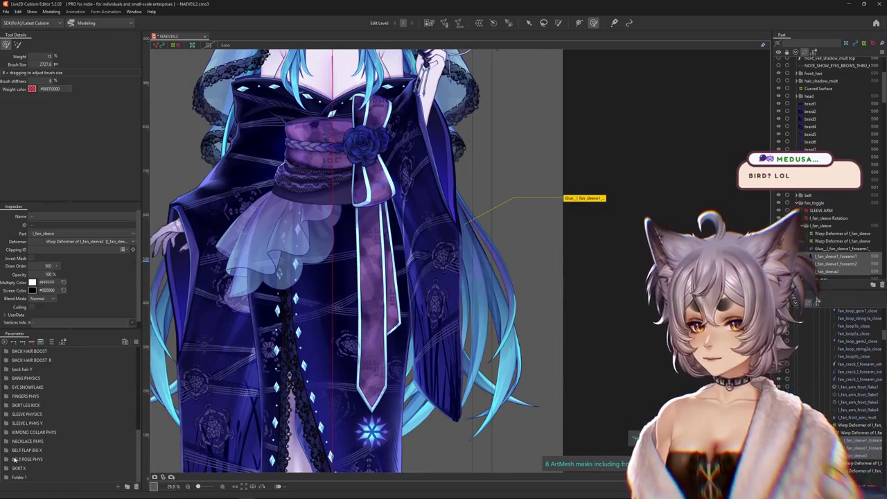
{"action": "double_click", "coordinate": [16, 477]}
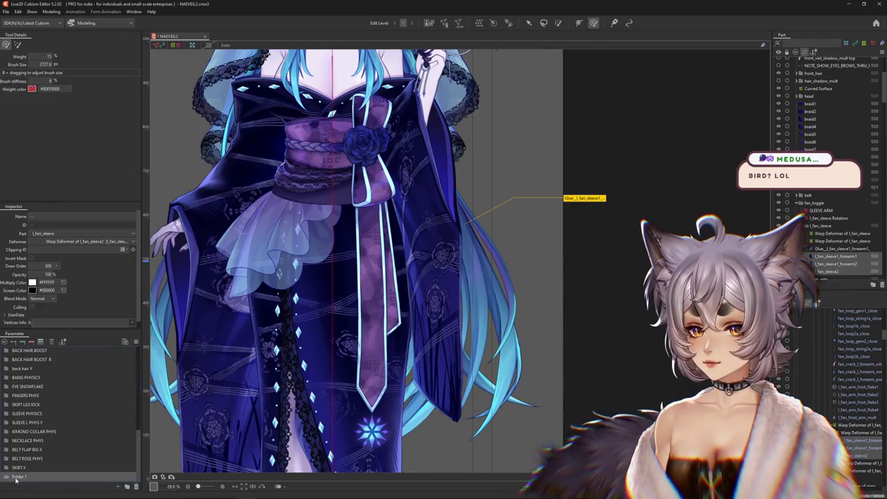
{"action": "type", "text": "fan s"}
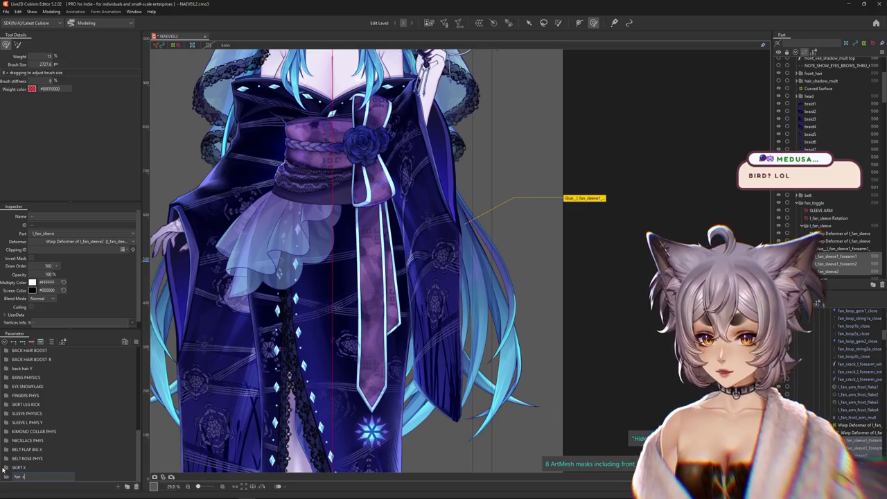
{"action": "key", "text": "BackSpace"}
{"action": "key", "text": "BackSpace"}
{"action": "key", "text": "BackSpace"}
{"action": "type", "text": "FAN PHYSICS"}
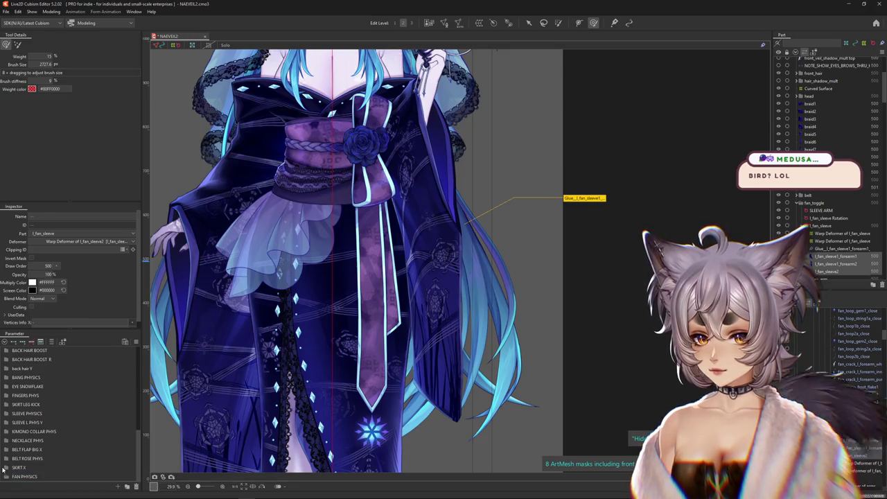
- Move the group below TOGGLES, rename it FAN ARM PHYSICS, and expand TOGGLES
{"action": "scroll", "coordinate": [45, 374], "scroll_direction": "up", "scroll_amount": 5}
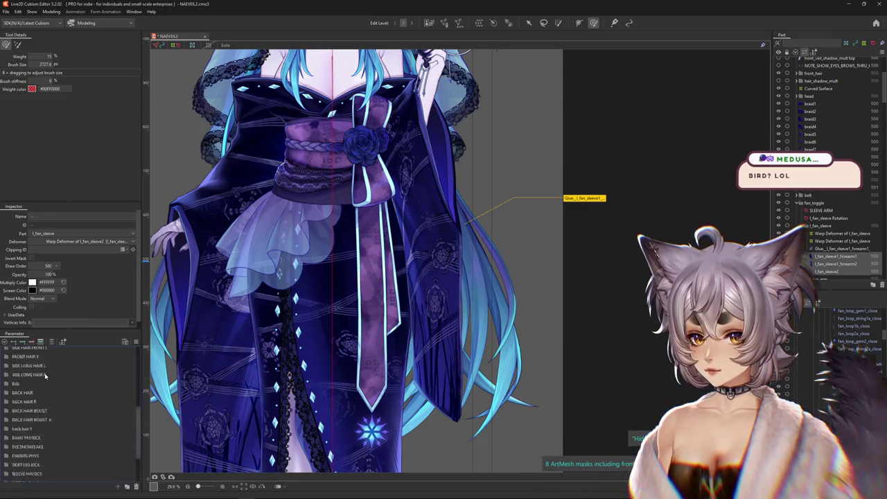
{"action": "scroll", "coordinate": [44, 373], "scroll_direction": "down", "scroll_amount": 5}
{"action": "left_click_drag", "start_coordinate": [42, 390], "coordinate": [44, 337]}
{"action": "mouse_move", "coordinate": [44, 337]}
{"action": "left_mouse_down"}
{"action": "mouse_move", "coordinate": [37, 354]}
{"action": "mouse_move", "coordinate": [19, 361]}
{"action": "left_mouse_up"}
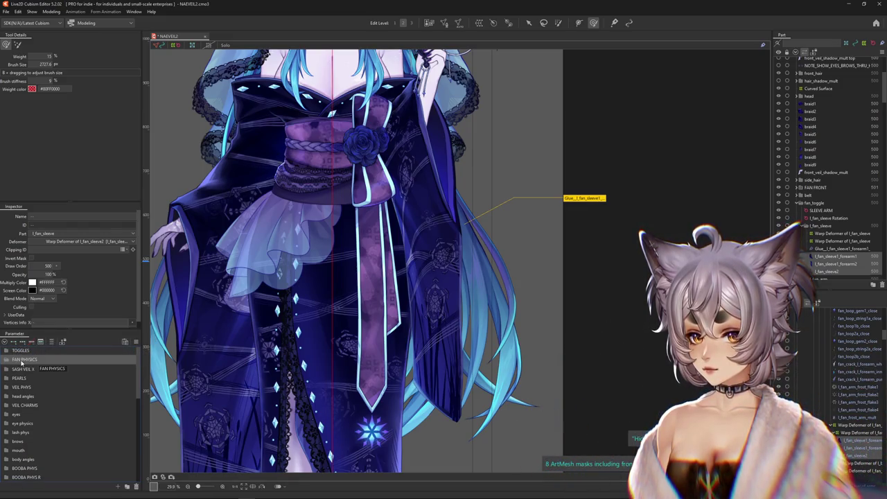
{"action": "type", "text": "ARM"}
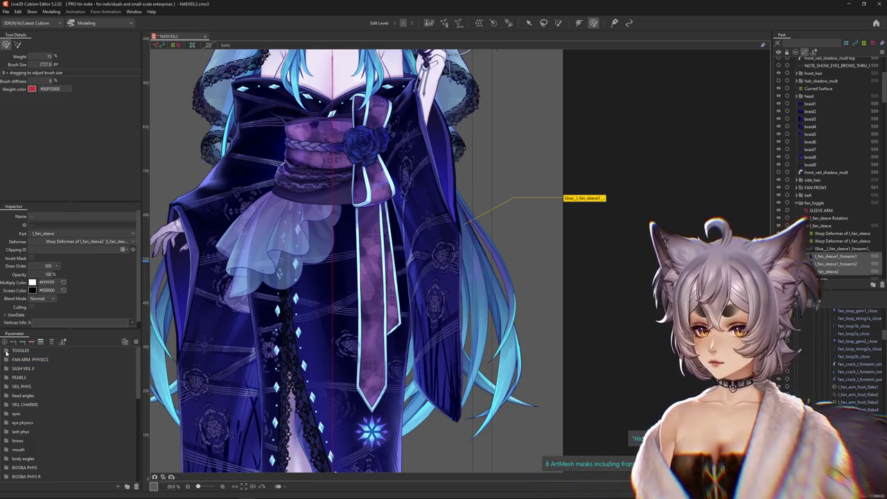
{"action": "left_click", "coordinate": [6, 351]}
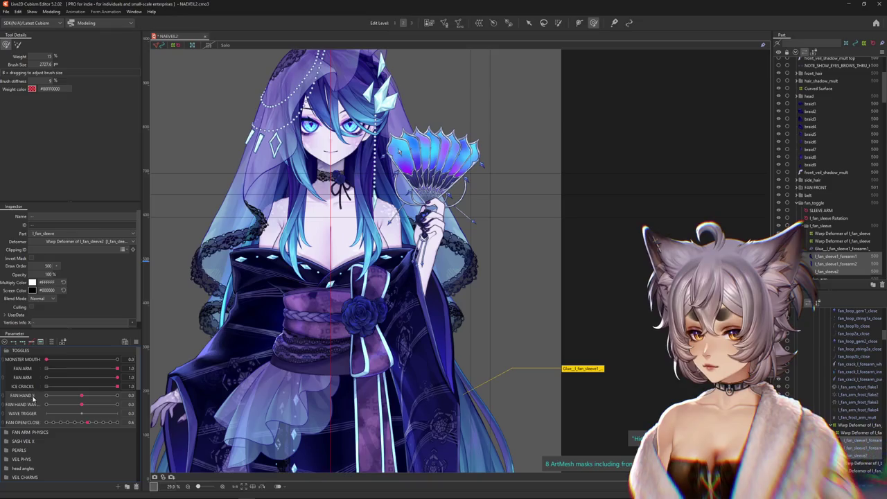
- Move the fan hand parameters into FAN ARM PHYSICS and test the wave and open/close sliders
{"action": "left_click_drag", "start_coordinate": [32, 422], "coordinate": [40, 399]}
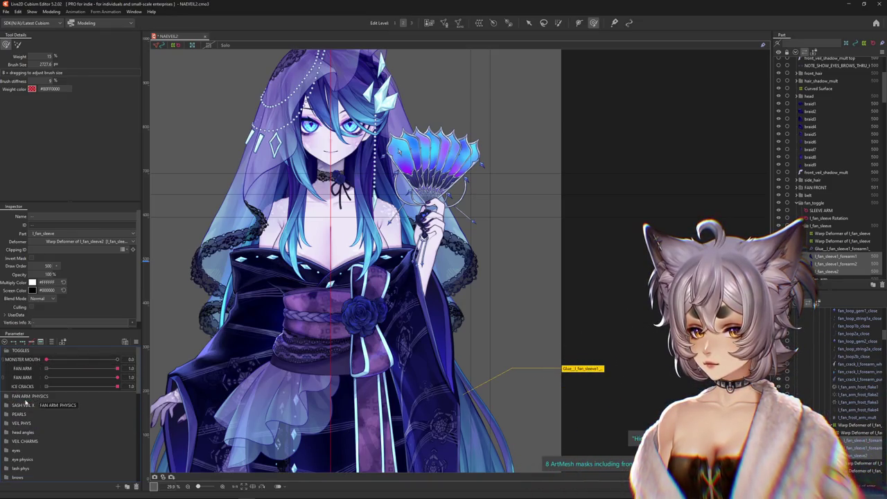
{"action": "left_click", "coordinate": [5, 350]}
{"action": "left_click", "coordinate": [7, 359]}
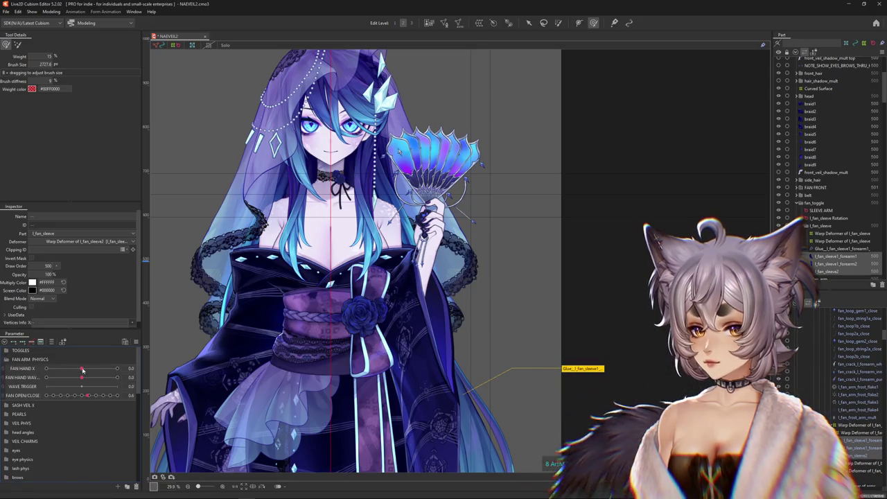
{"action": "mouse_move", "coordinate": [69, 369]}
{"action": "left_mouse_down"}
{"action": "mouse_move", "coordinate": [105, 375]}
{"action": "mouse_move", "coordinate": [81, 395]}
{"action": "left_mouse_up"}
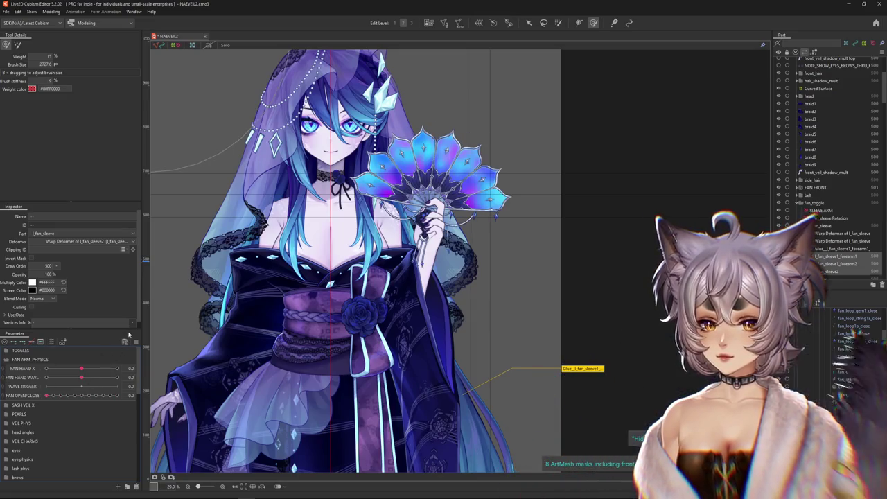
{"action": "left_click", "coordinate": [136, 342]}
{"action": "left_click", "coordinate": [161, 323]}
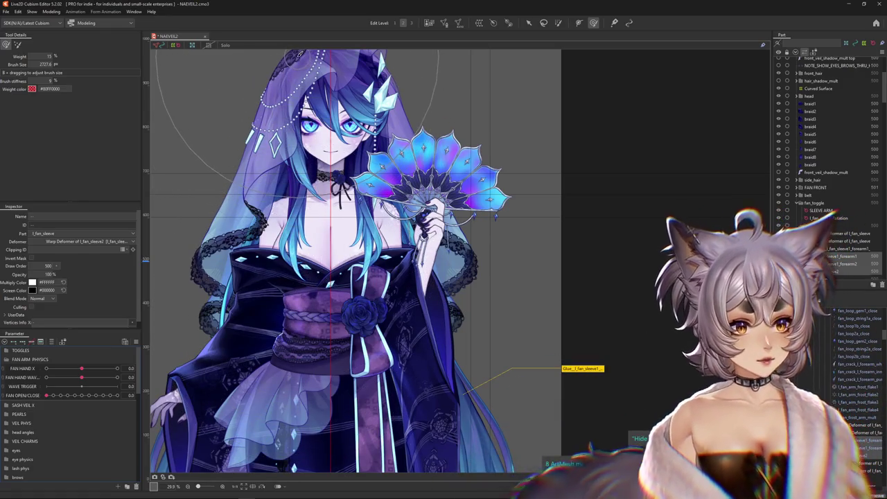
{"action": "left_click_drag", "start_coordinate": [67, 394], "coordinate": [47, 395]}
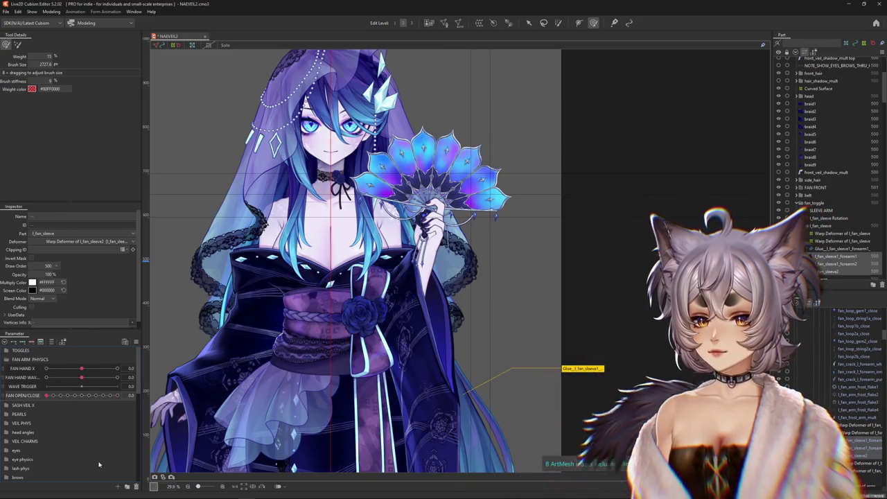
- Create a new parameter with default settings and start another one
{"action": "left_click", "coordinate": [122, 485]}
{"action": "key", "text": "Return"}
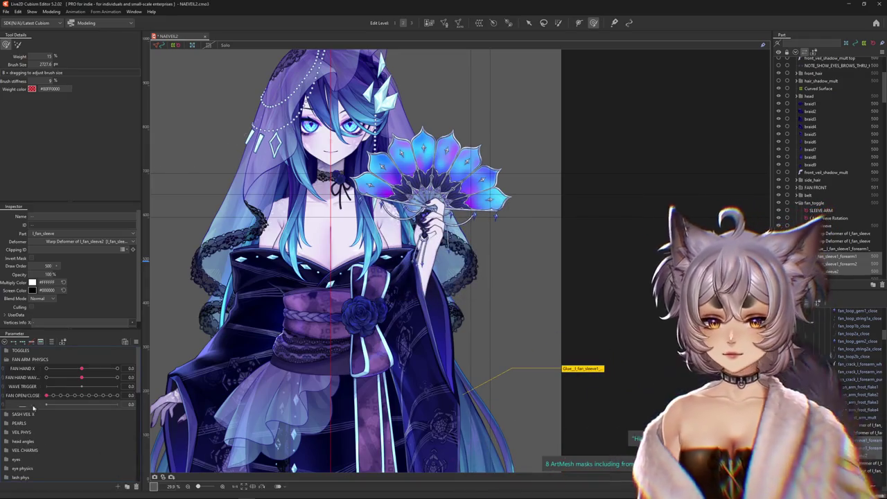
{"action": "left_click", "coordinate": [122, 485]}
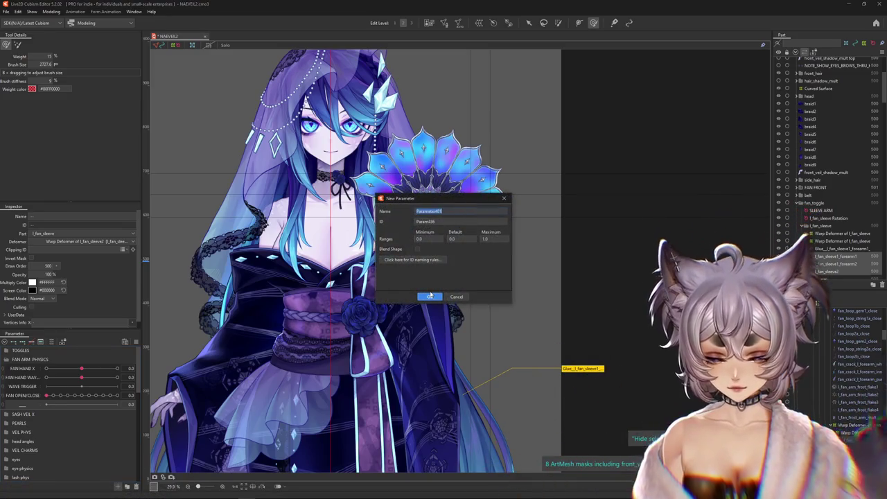
- Name the new parameter FAN SLEEVE X 1 and rename its copy FAN SLEEVE X 2
{"action": "key", "text": "ctrl+a"}
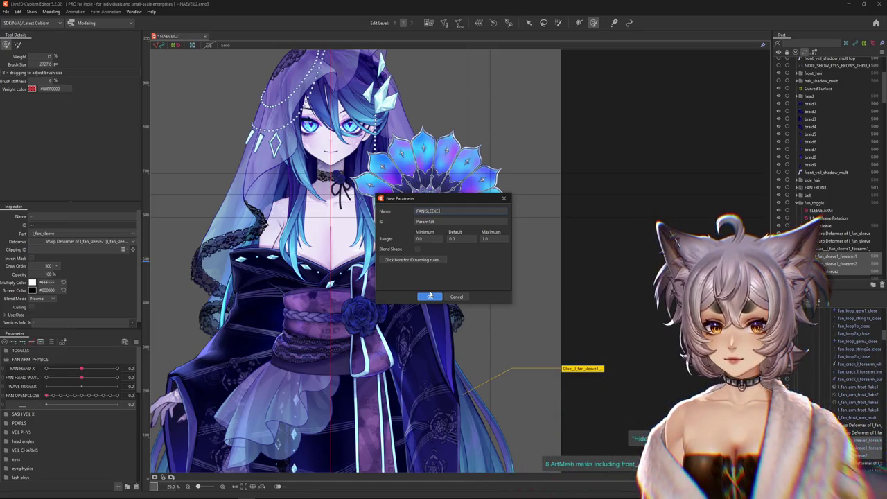
{"action": "type", "text": "X 1"}
{"action": "key", "text": "Tab"}
{"action": "type", "text": "-1"}
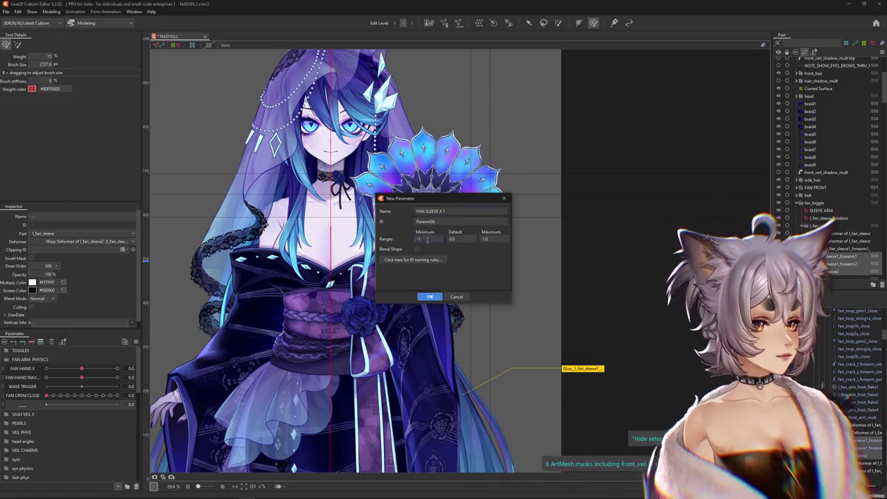
{"action": "key", "text": "Return"}
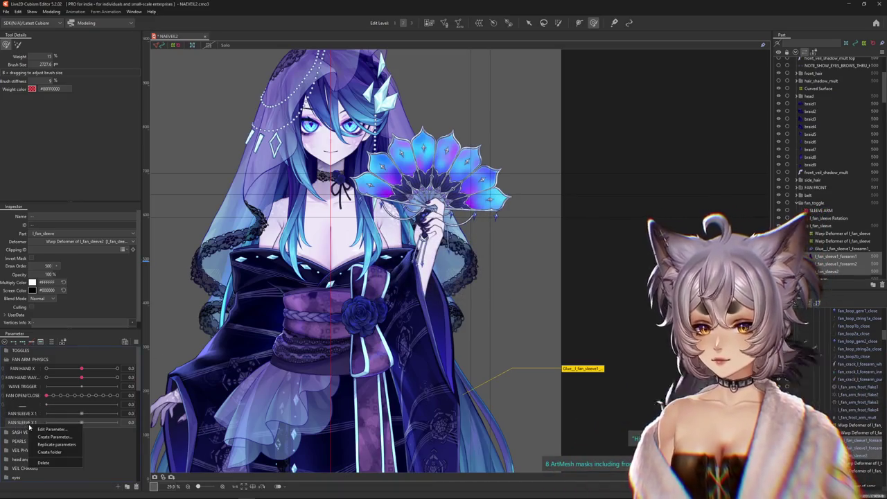
{"action": "left_click", "coordinate": [50, 429]}
{"action": "key", "text": "Return"}
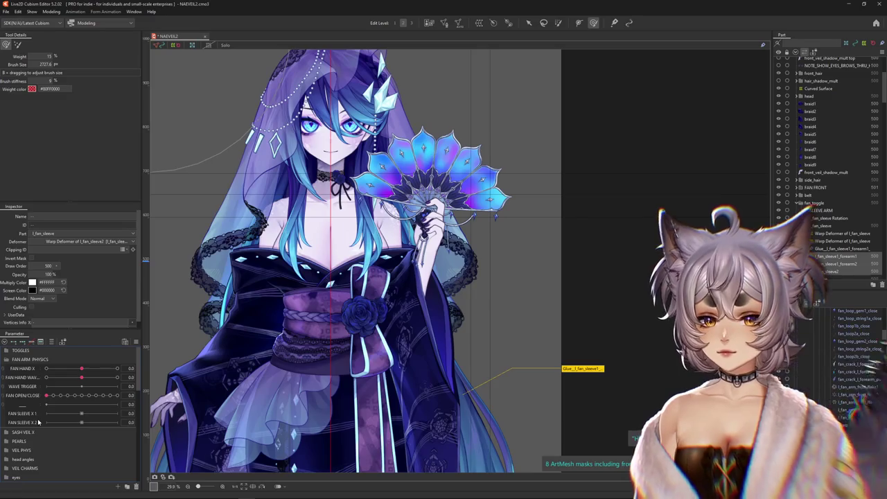
- Replicate the sleeve parameter and rename copies FAN SLEEVE X 3 and X 4
{"action": "right_click", "coordinate": [44, 422]}
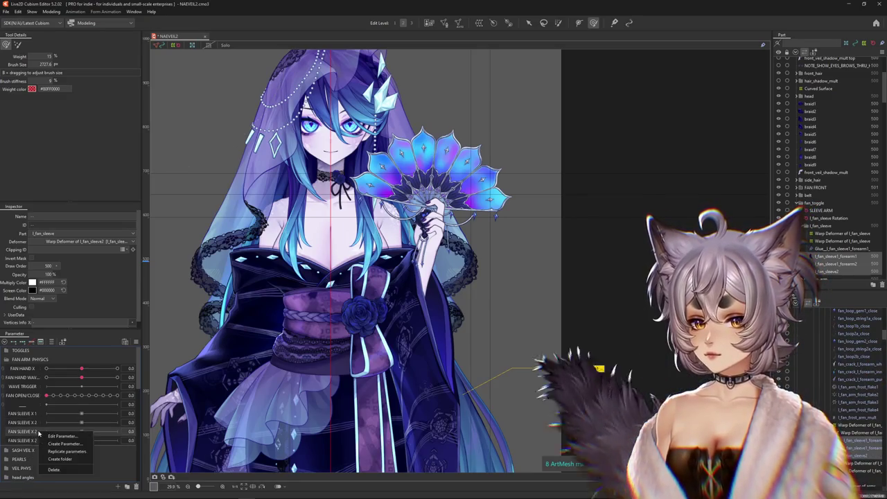
{"action": "left_click", "coordinate": [54, 447]}
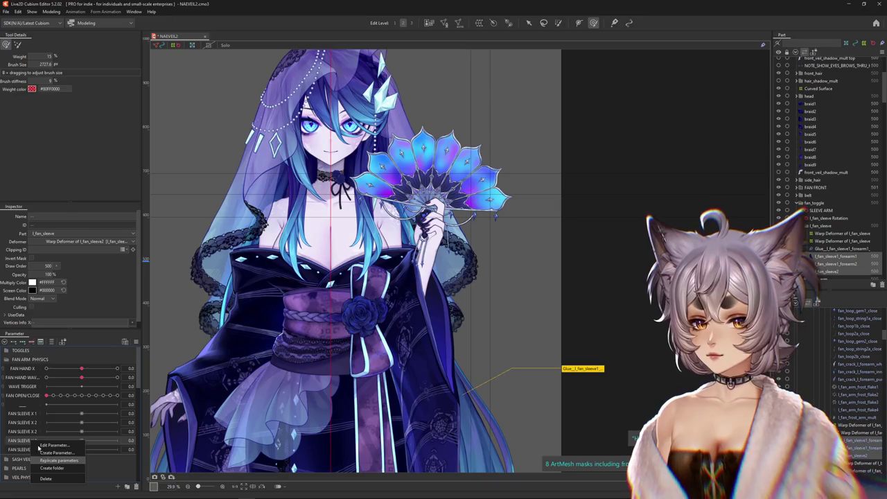
{"action": "left_click", "coordinate": [57, 439]}
{"action": "key", "text": "Return"}
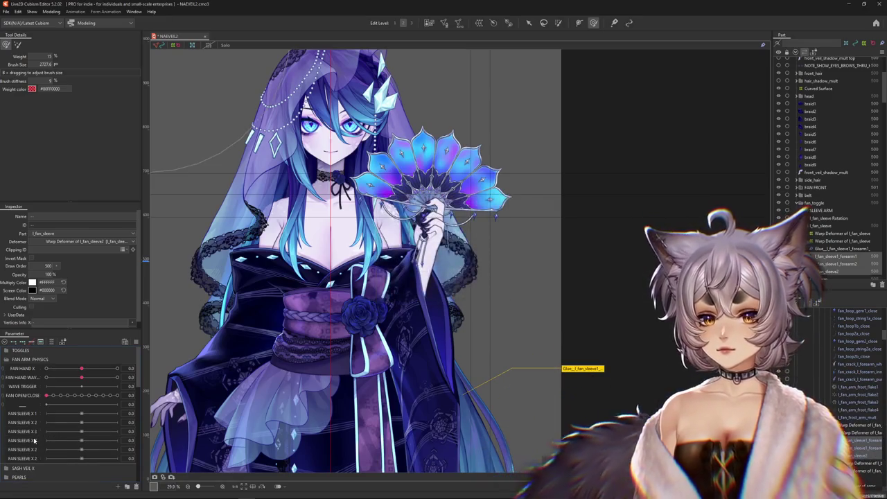
{"action": "left_click", "coordinate": [45, 445]}
{"action": "key", "text": "Return"}
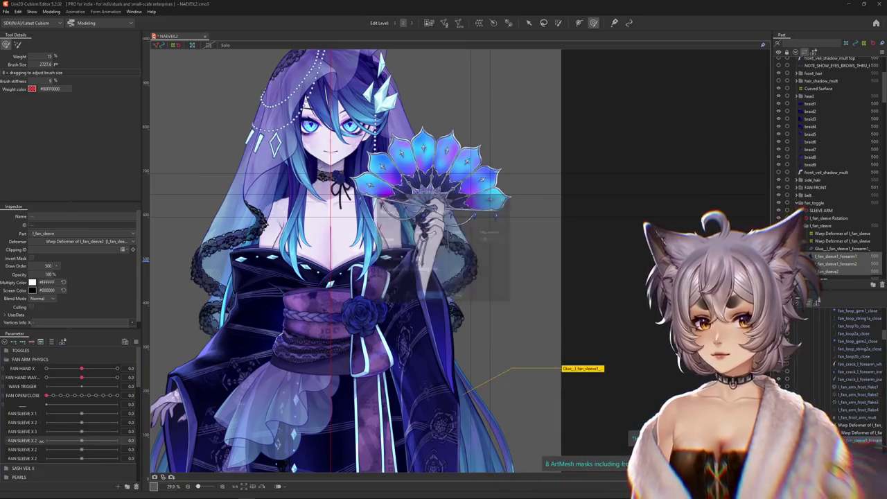
{"action": "type", "text": "4"}
- Rename the remaining duplicates FAN SLEEVE X 5 and FAN SLEEVE X 6
{"action": "right_click", "coordinate": [40, 452]}
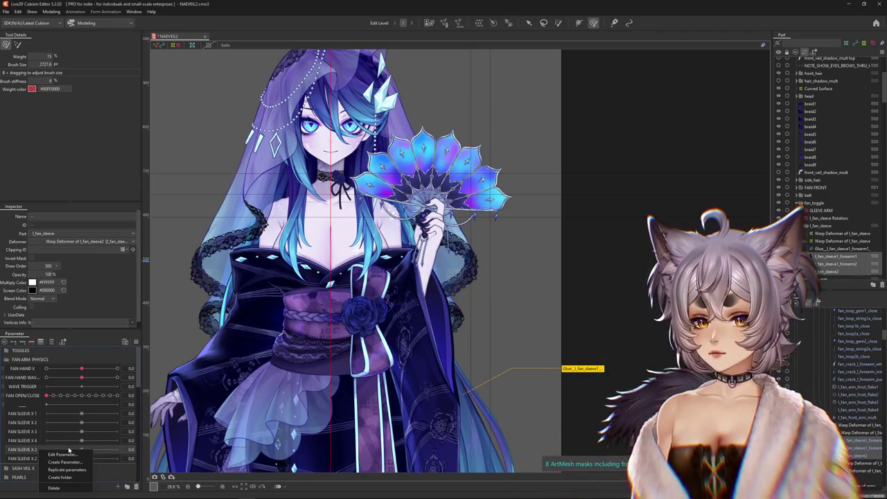
{"action": "left_click", "coordinate": [69, 455]}
{"action": "key", "text": "Return"}
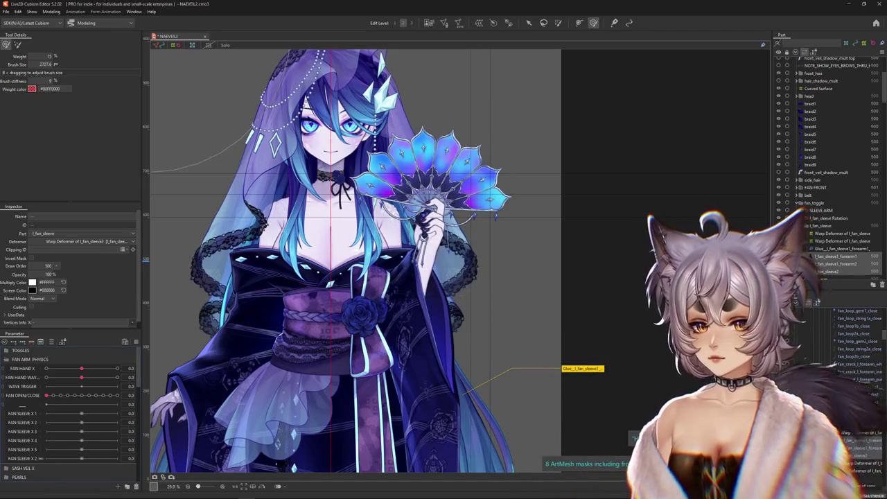
{"action": "right_click", "coordinate": [38, 456]}
{"action": "left_click", "coordinate": [63, 460]}
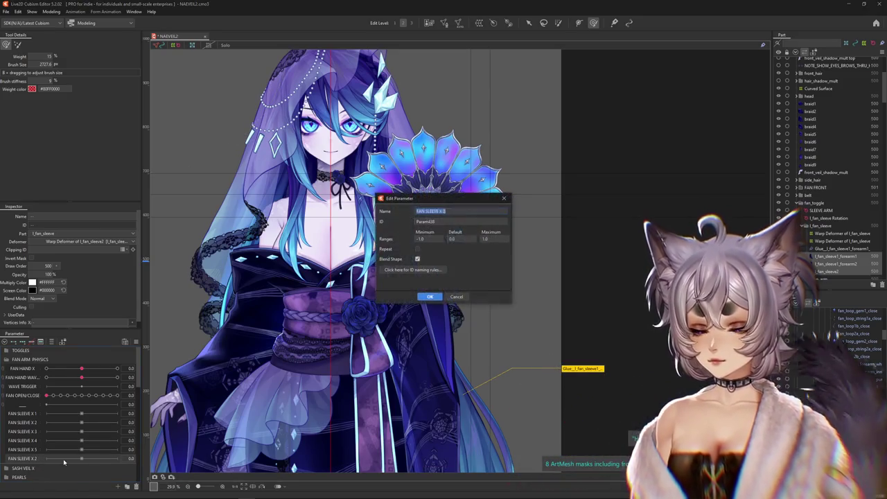
{"action": "key", "text": "Return"}
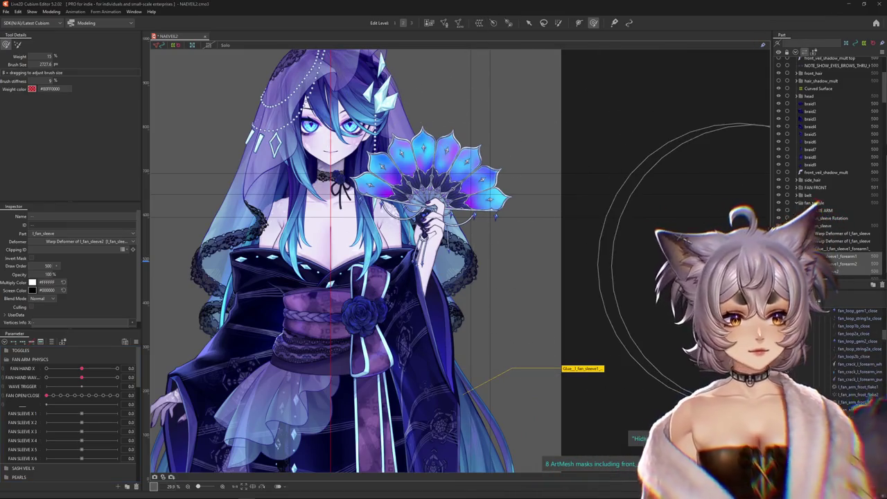
{"action": "left_click", "coordinate": [472, 301]}
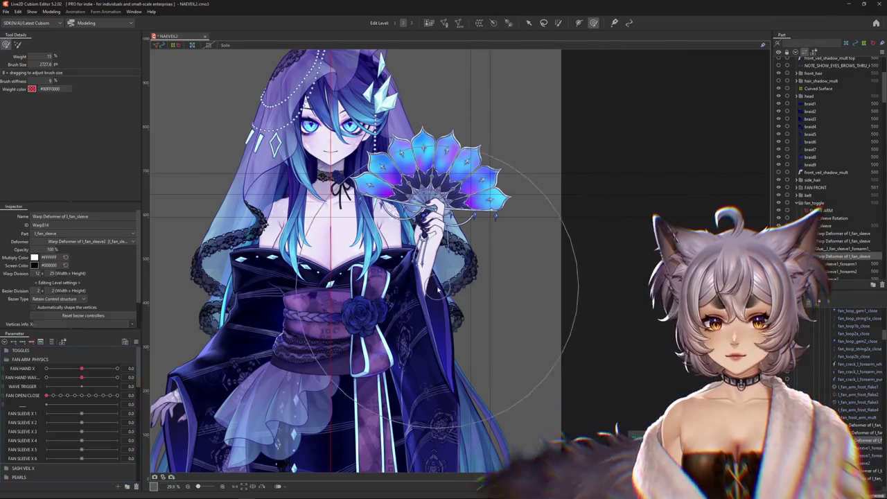
- Add three keys to the l_fan_sleeve warp deformer on FAN SLEEVE X 1, X 2 and X 3
{"action": "scroll", "coordinate": [476, 319], "scroll_direction": "down", "scroll_amount": 3}
{"action": "scroll", "coordinate": [454, 248], "scroll_direction": "up", "scroll_amount": 1}
{"action": "scroll", "coordinate": [444, 260], "scroll_direction": "up", "scroll_amount": 2}
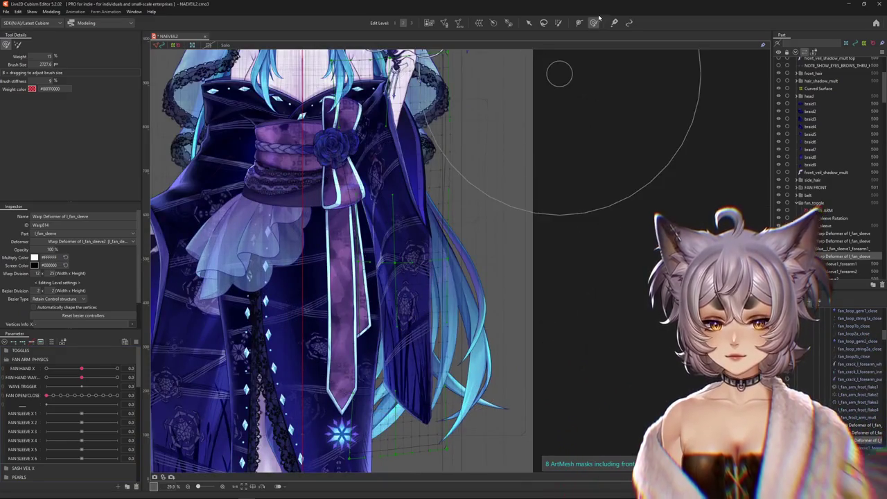
{"action": "scroll", "coordinate": [499, 229], "scroll_direction": "up", "scroll_amount": 1}
{"action": "scroll", "coordinate": [489, 260], "scroll_direction": "up", "scroll_amount": 1}
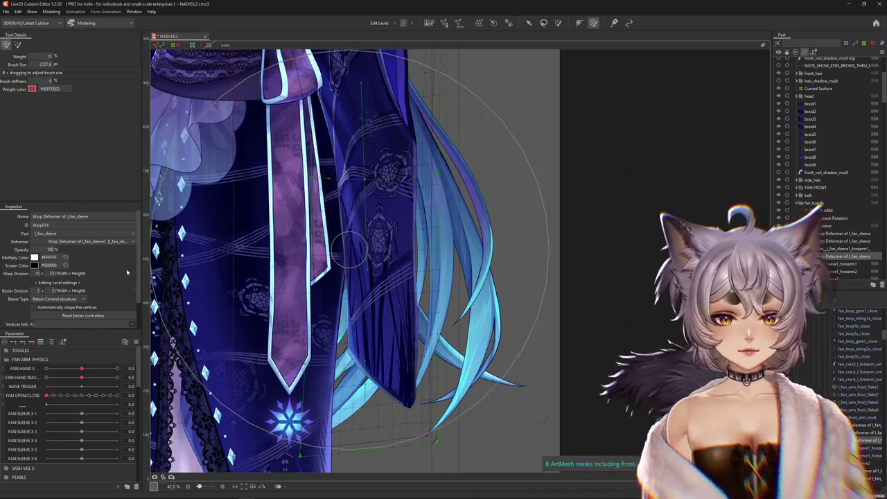
{"action": "scroll", "coordinate": [102, 266], "scroll_direction": "down", "scroll_amount": 2}
{"action": "scroll", "coordinate": [400, 207], "scroll_direction": "up", "scroll_amount": 3}
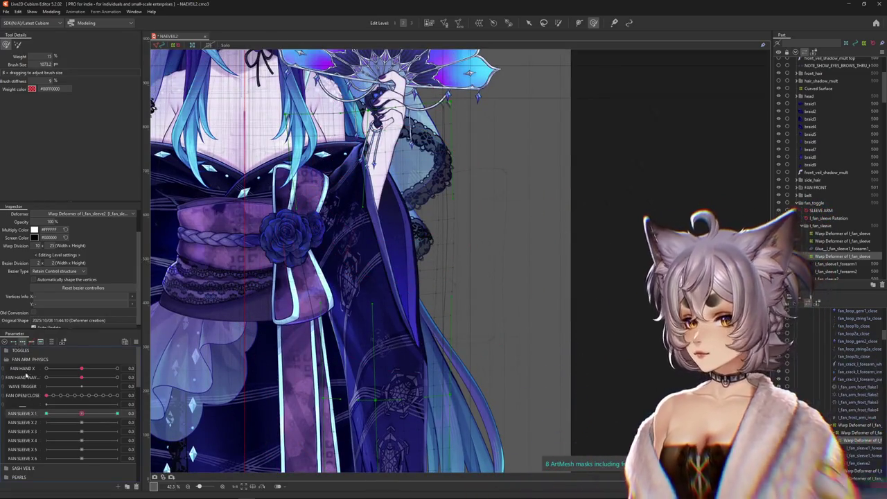
{"action": "left_click", "coordinate": [117, 413]}
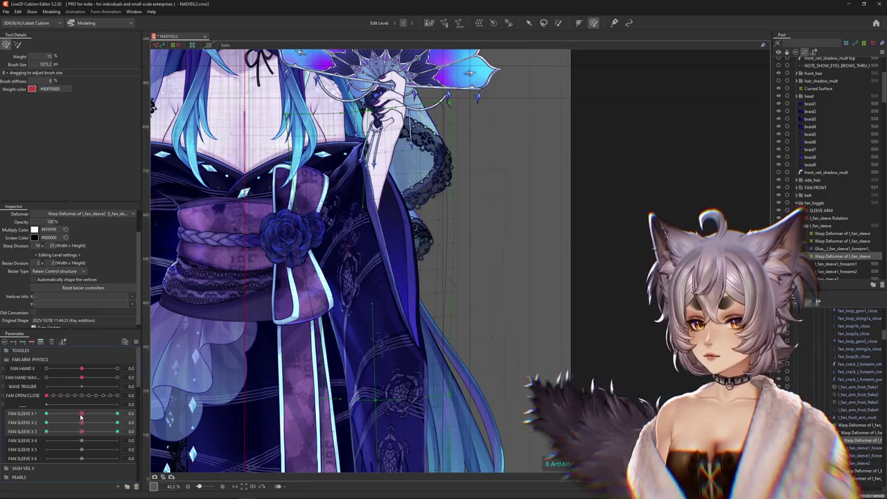
{"action": "scroll", "coordinate": [349, 193], "scroll_direction": "up", "scroll_amount": 2}
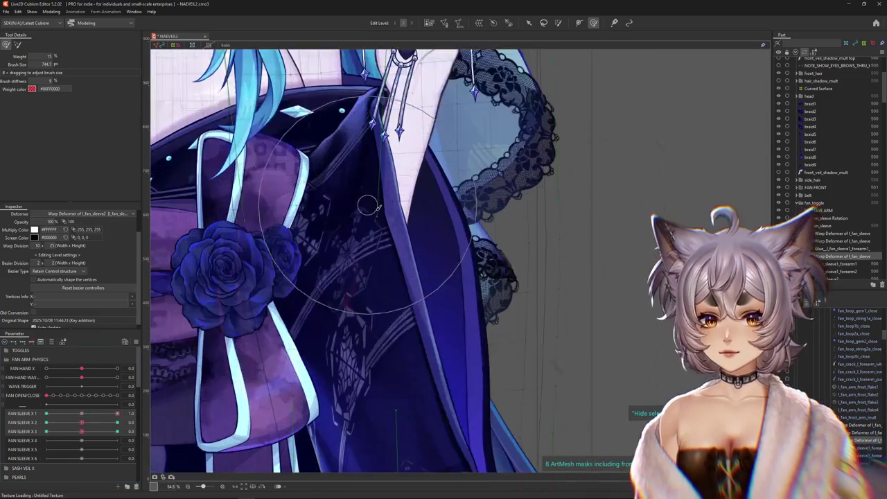
- Bend the sleeve deformer down-right and reshape it at FAN SLEEVE X 1 = -1.0
{"action": "mouse_move", "coordinate": [379, 200]}
{"action": "left_mouse_down"}
{"action": "mouse_move", "coordinate": [420, 285]}
{"action": "mouse_move", "coordinate": [391, 176]}
{"action": "left_mouse_up"}
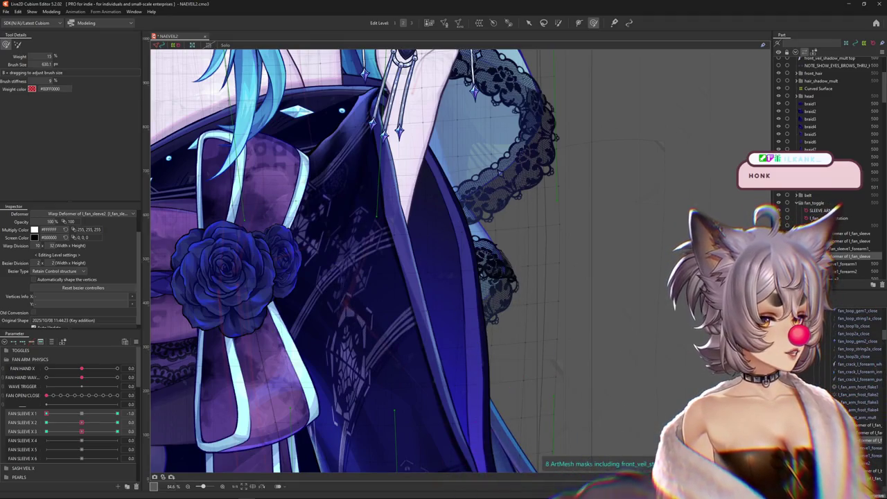
{"action": "scroll", "coordinate": [563, 360], "scroll_direction": "down", "scroll_amount": 2}
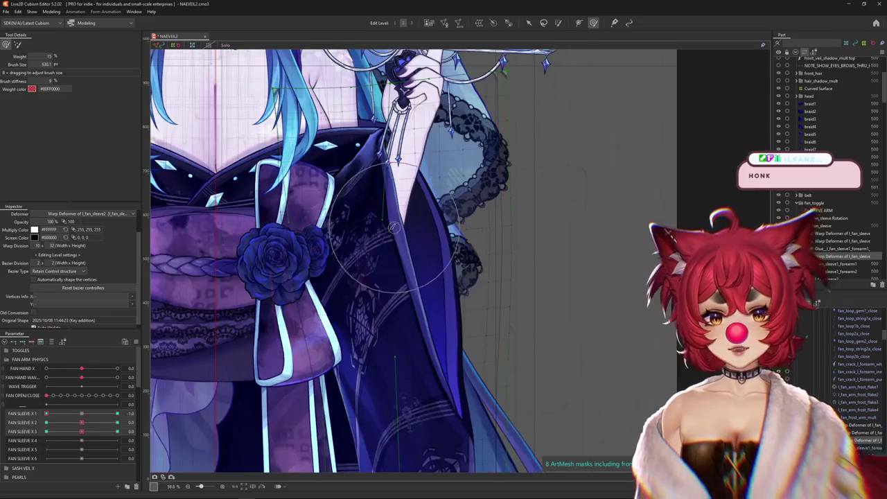
{"action": "scroll", "coordinate": [425, 232], "scroll_direction": "down", "scroll_amount": 1}
{"action": "scroll", "coordinate": [425, 233], "scroll_direction": "up", "scroll_amount": 1}
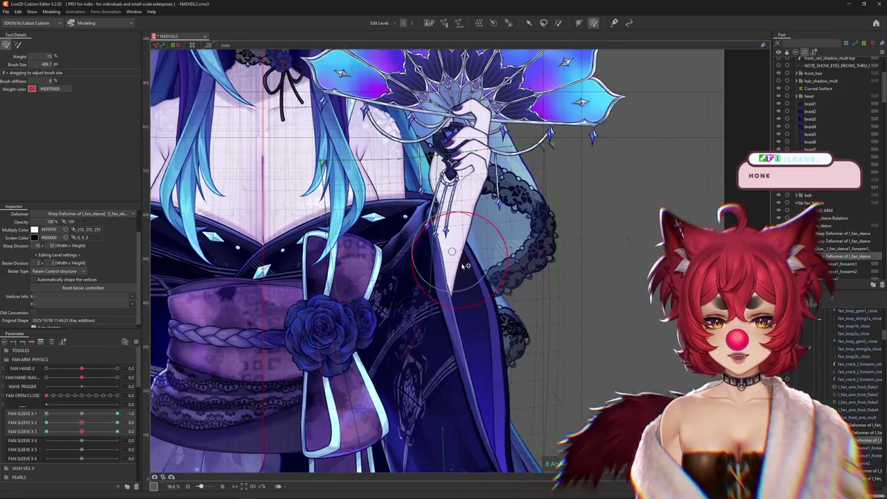
{"action": "scroll", "coordinate": [413, 276], "scroll_direction": "up", "scroll_amount": 2}
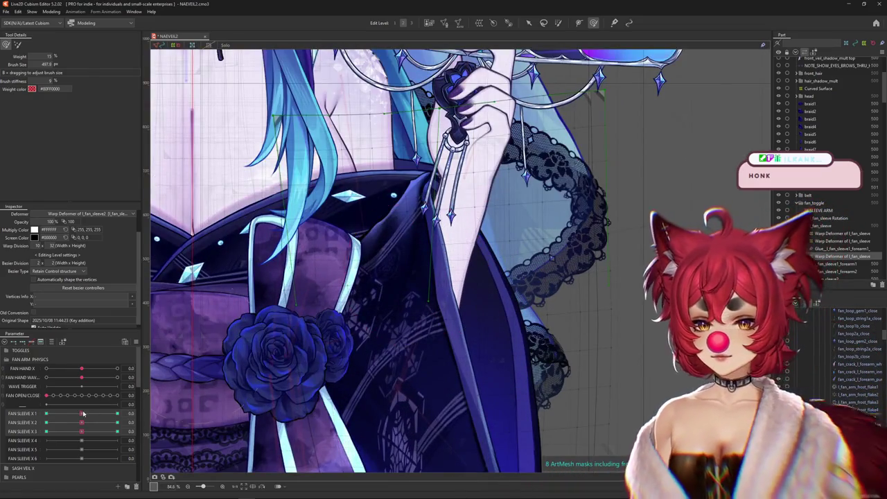
{"action": "left_click_drag", "start_coordinate": [83, 413], "coordinate": [46, 414]}
{"action": "mouse_move", "coordinate": [433, 250]}
{"action": "left_mouse_down"}
{"action": "mouse_move", "coordinate": [402, 259]}
{"action": "mouse_move", "coordinate": [413, 302]}
{"action": "mouse_move", "coordinate": [420, 245]}
{"action": "left_mouse_up"}
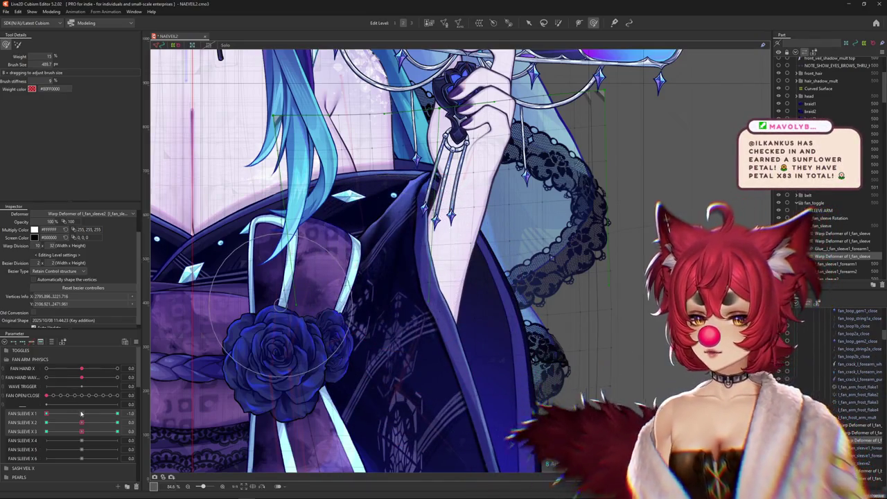
{"action": "left_click", "coordinate": [117, 413]}
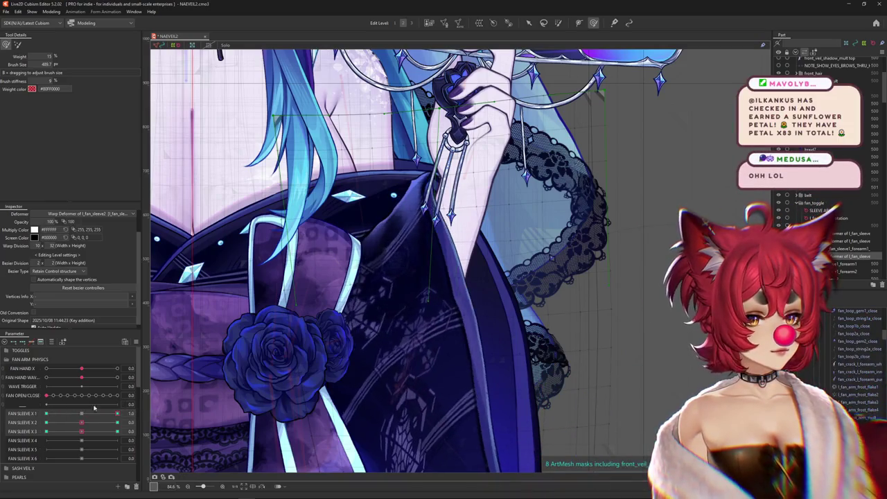
- Refine the sleeve shape at the -1.0 and 1.0 keys with a smaller brush, then zoom out
{"action": "left_click", "coordinate": [46, 413]}
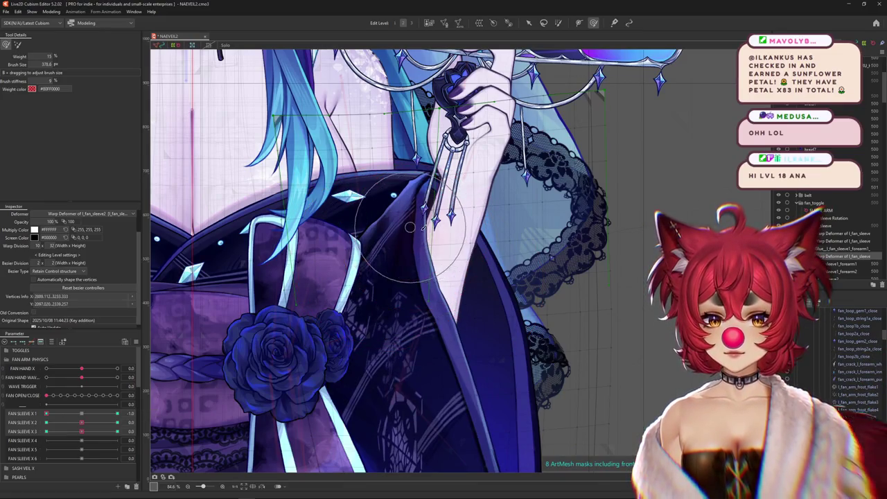
{"action": "left_click_drag", "start_coordinate": [447, 277], "coordinate": [406, 246]}
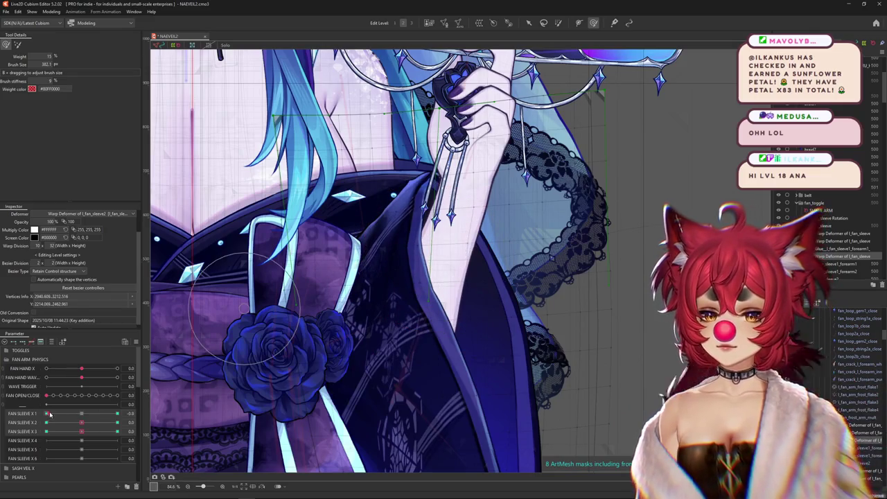
{"action": "left_click_drag", "start_coordinate": [49, 414], "coordinate": [117, 413]}
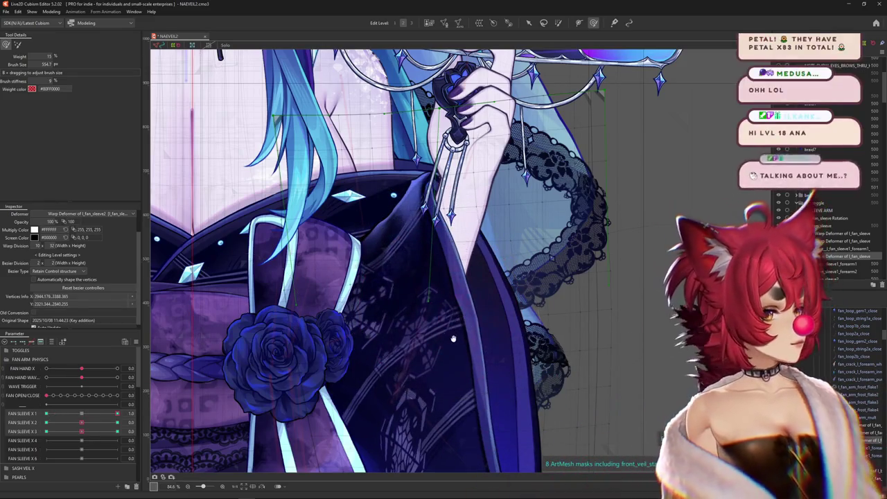
{"action": "left_click_drag", "start_coordinate": [454, 338], "coordinate": [450, 332]}
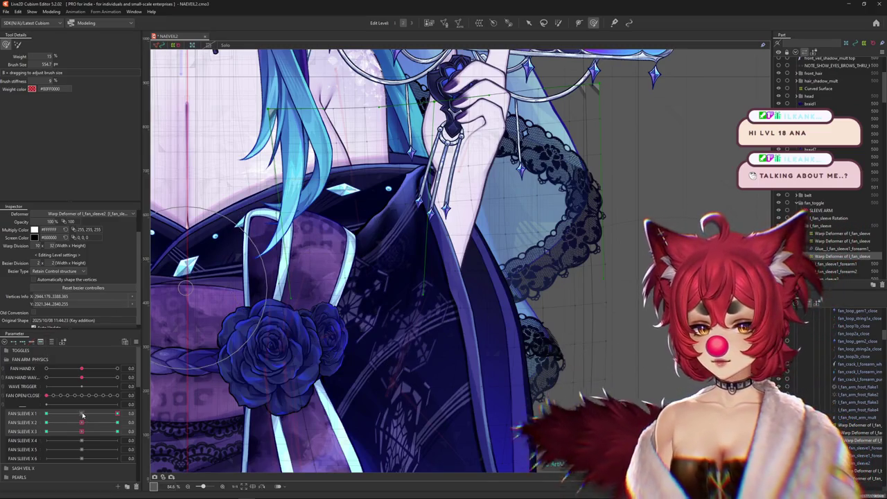
{"action": "left_click_drag", "start_coordinate": [117, 414], "coordinate": [48, 413]}
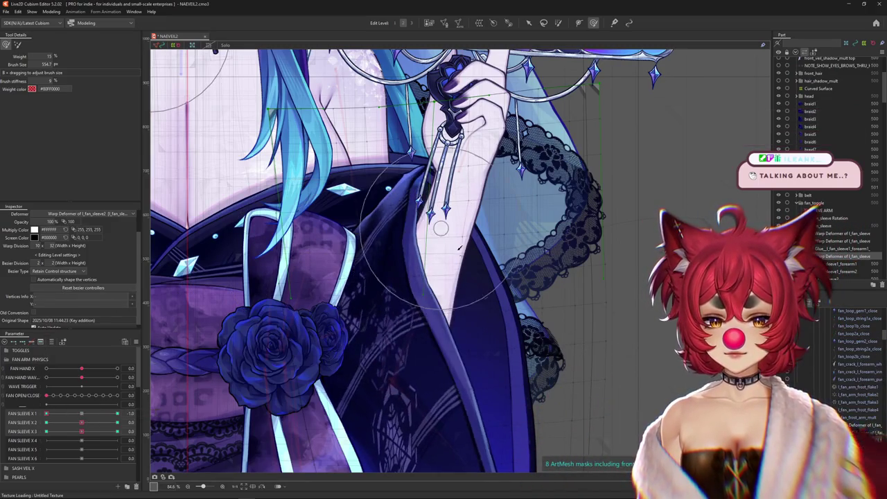
{"action": "mouse_move", "coordinate": [461, 248]}
{"action": "left_mouse_down"}
{"action": "mouse_move", "coordinate": [409, 227]}
{"action": "mouse_move", "coordinate": [453, 261]}
{"action": "left_mouse_up"}
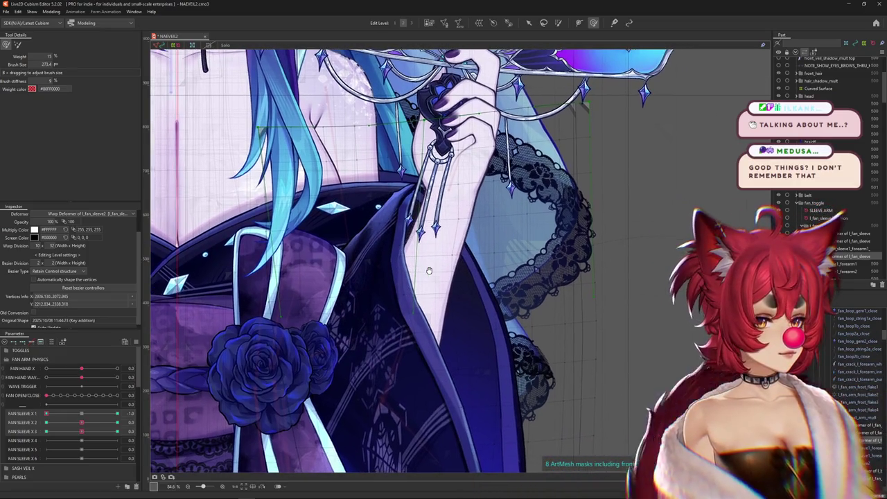
{"action": "left_click_drag", "start_coordinate": [59, 416], "coordinate": [68, 420]}
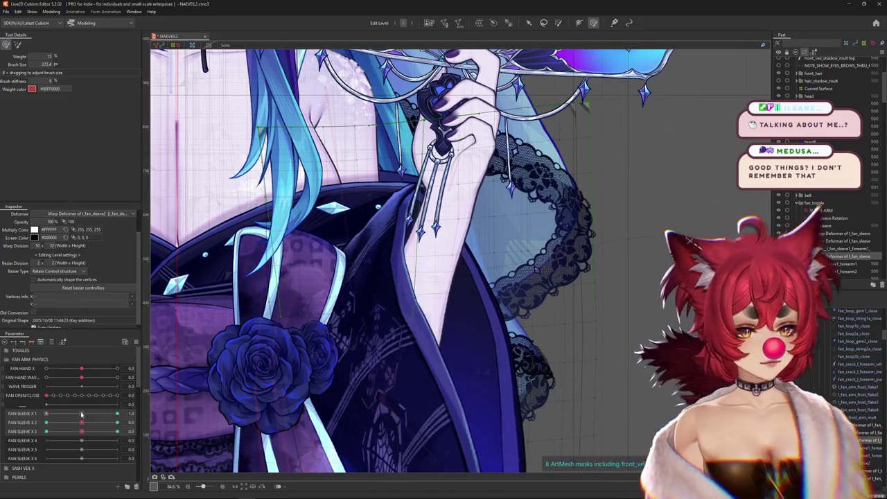
{"action": "scroll", "coordinate": [323, 383], "scroll_direction": "down", "scroll_amount": 3}
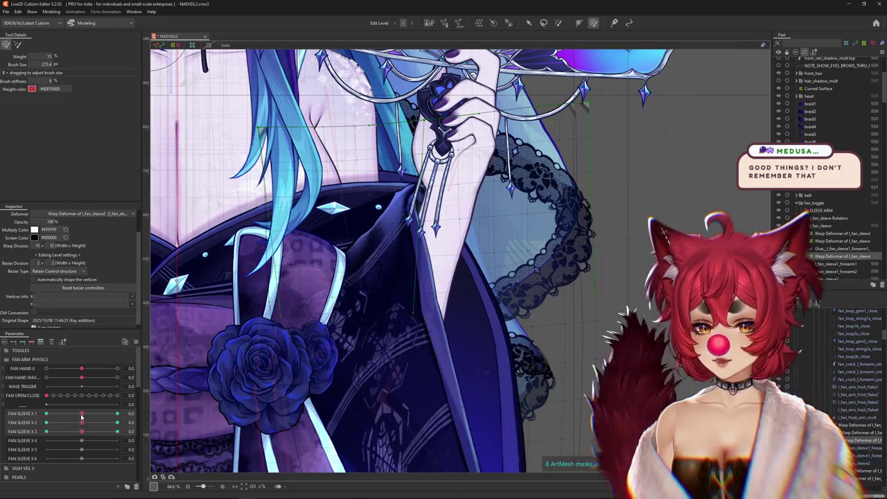
{"action": "scroll", "coordinate": [322, 383], "scroll_direction": "down", "scroll_amount": 2}
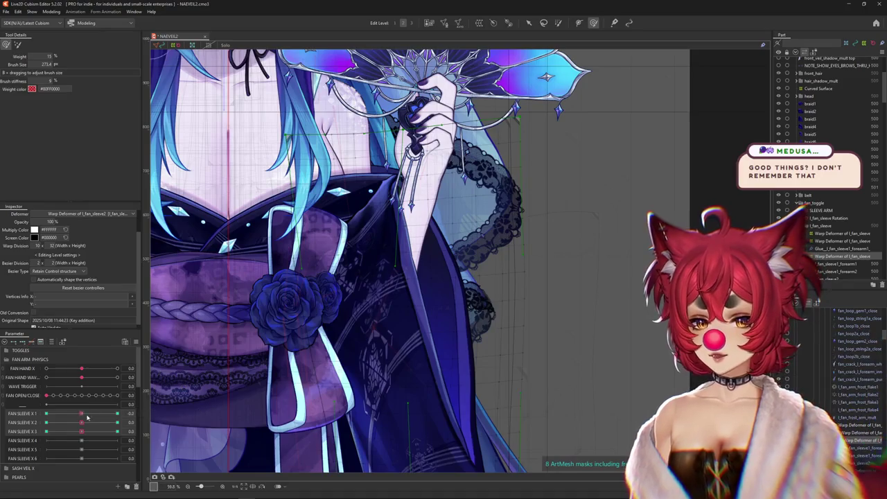
- Return FAN SLEEVE X 1 to -1.0 and retry brush edits on the sleeve, undoing unwanted ones
{"action": "left_click_drag", "start_coordinate": [81, 414], "coordinate": [51, 413]}
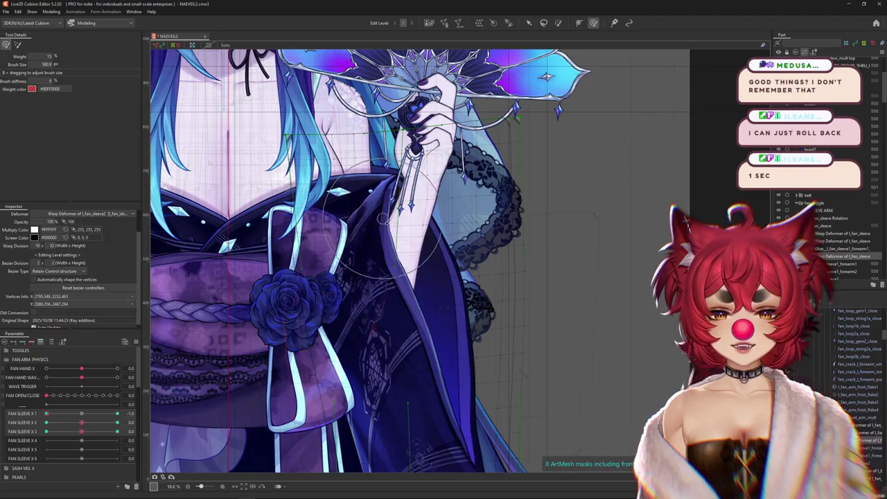
{"action": "key", "text": "ctrl+z"}
{"action": "mouse_move", "coordinate": [399, 280]}
{"action": "left_mouse_down"}
{"action": "mouse_move", "coordinate": [421, 243]}
{"action": "mouse_move", "coordinate": [410, 287]}
{"action": "left_mouse_up"}
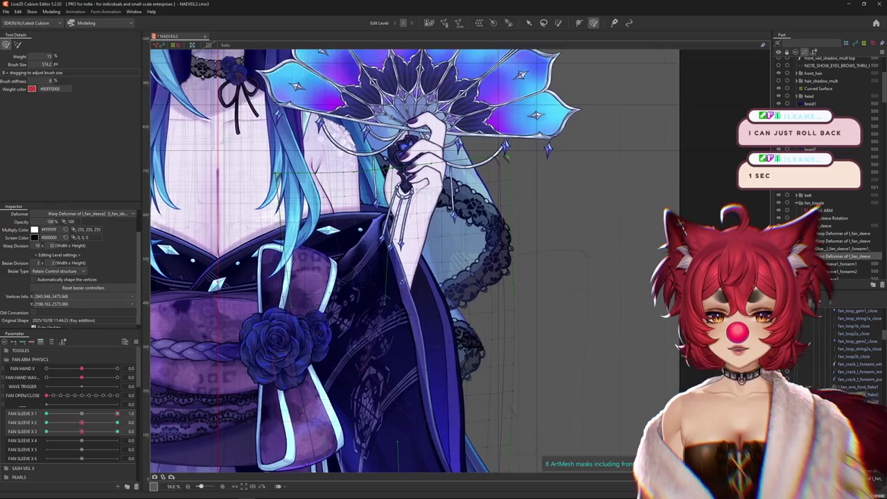
{"action": "key", "text": "ctrl+z"}
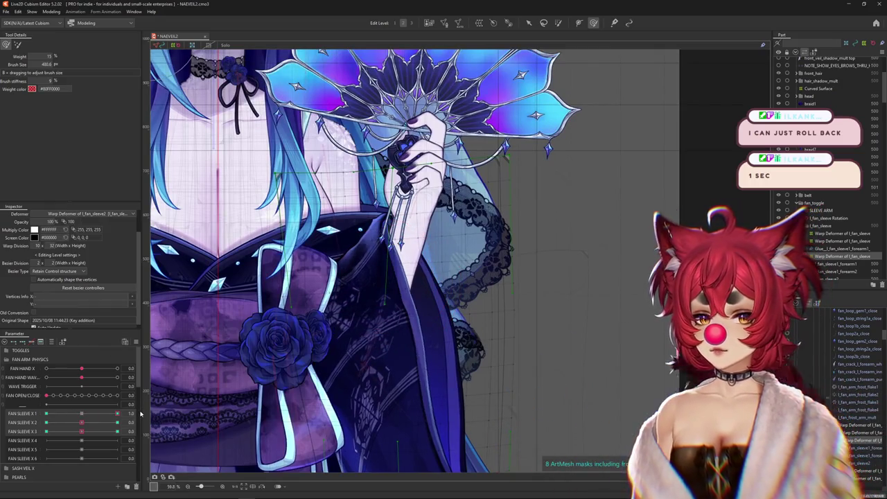
{"action": "left_click_drag", "start_coordinate": [81, 413], "coordinate": [2, 417]}
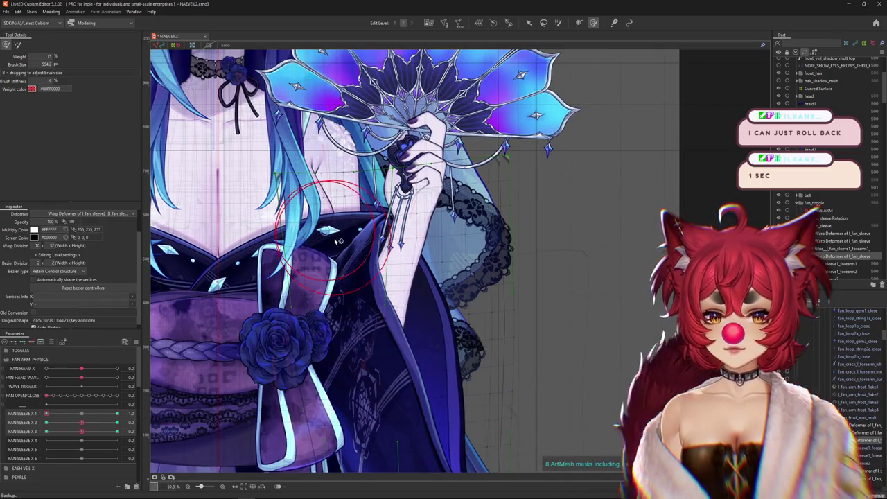
{"action": "left_click_drag", "start_coordinate": [339, 240], "coordinate": [379, 242]}
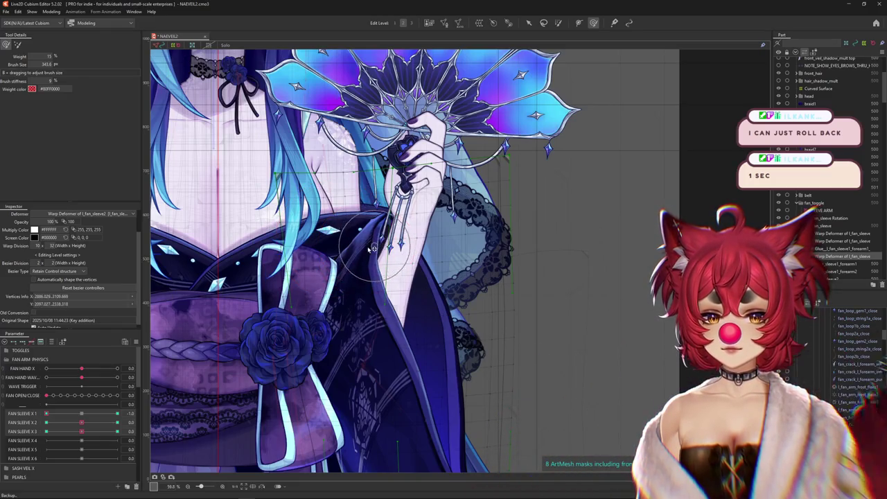
- Reshape the -1.0 sleeve around the forearm and lower sleeve, comparing against neutral
{"action": "key", "text": "ctrl+z"}
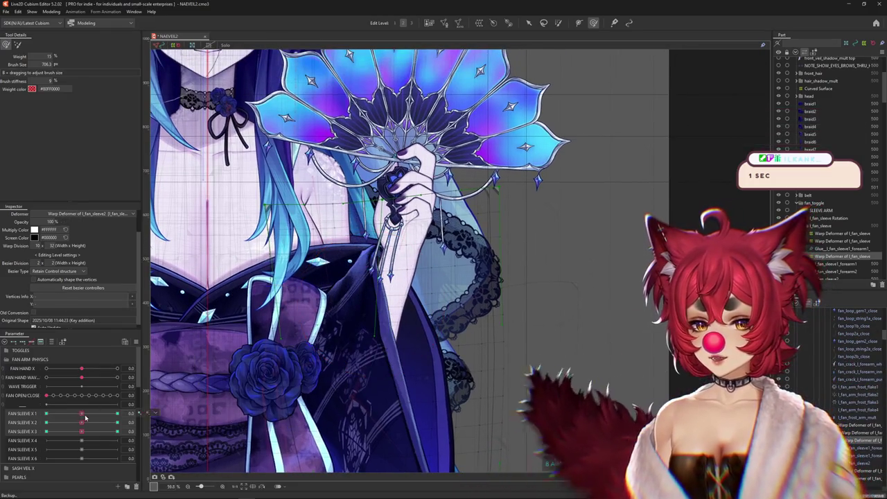
{"action": "key", "text": "ctrl+z"}
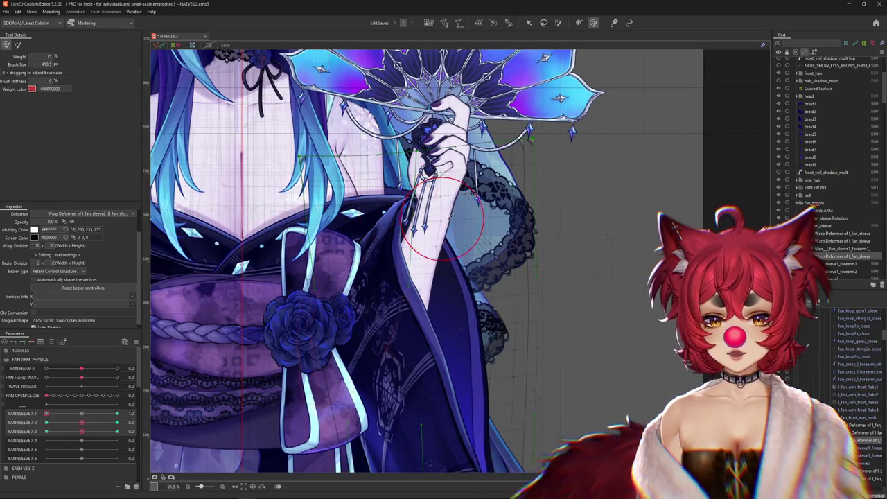
{"action": "left_click_drag", "start_coordinate": [416, 232], "coordinate": [436, 223]}
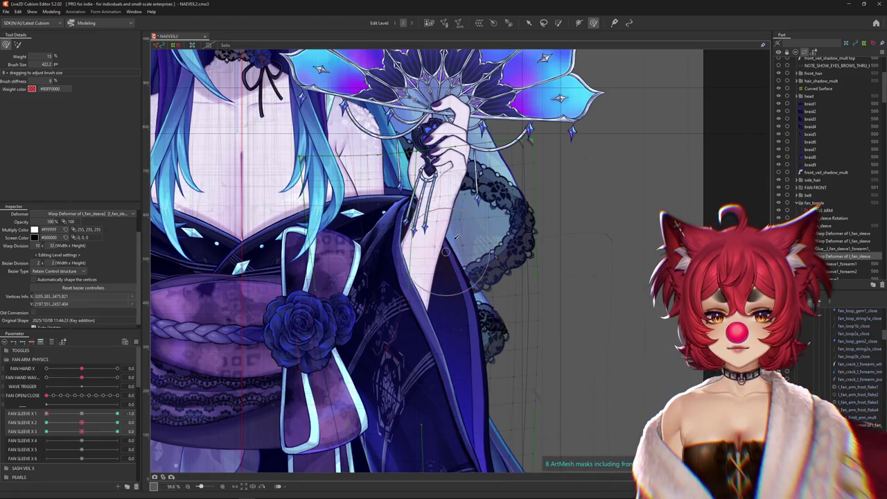
{"action": "left_click", "coordinate": [81, 413]}
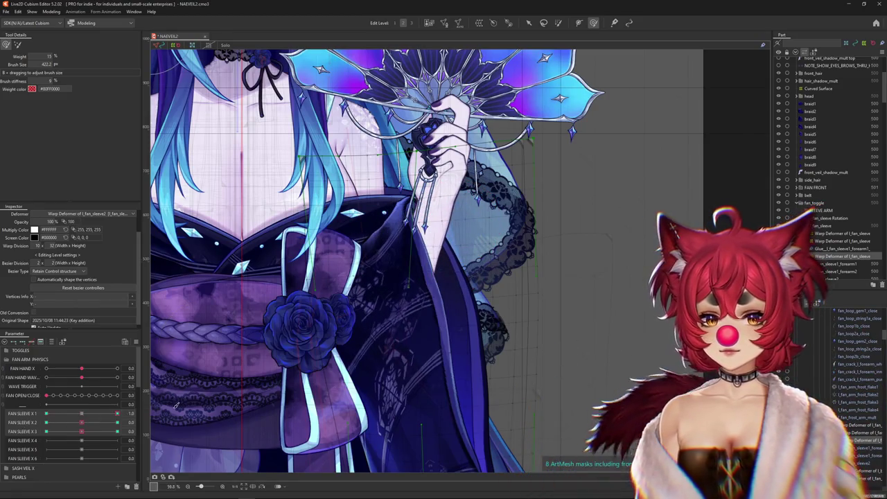
{"action": "left_click", "coordinate": [46, 413]}
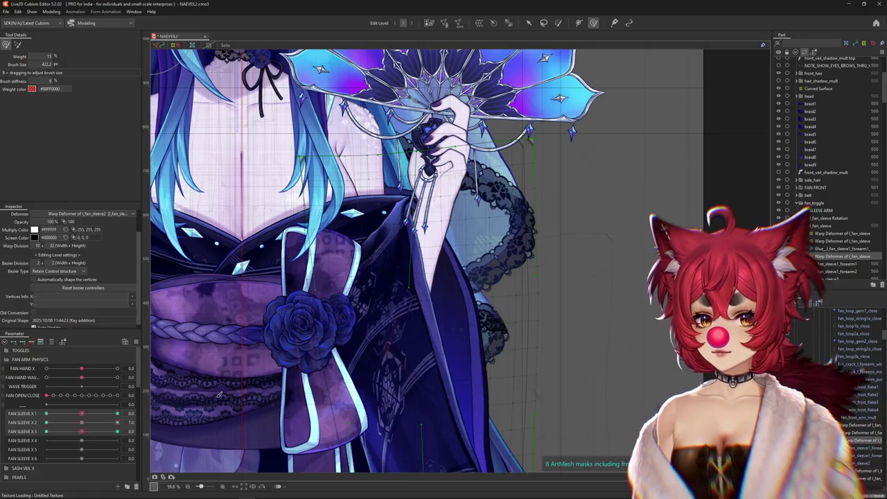
{"action": "mouse_move", "coordinate": [390, 320]}
{"action": "left_mouse_down"}
{"action": "mouse_move", "coordinate": [416, 319]}
{"action": "mouse_move", "coordinate": [392, 316]}
{"action": "mouse_move", "coordinate": [451, 336]}
{"action": "mouse_move", "coordinate": [432, 316]}
{"action": "left_mouse_up"}
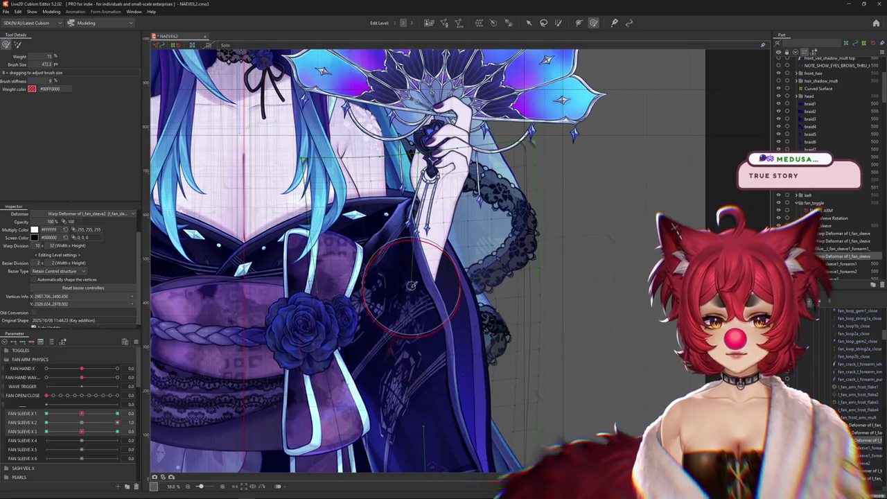
- Set FAN SLEEVE X 2 to 1.0 and push the sleeve vertices with an enlarged weighted brush
{"action": "key", "text": "b"}
{"action": "left_click", "coordinate": [117, 422]}
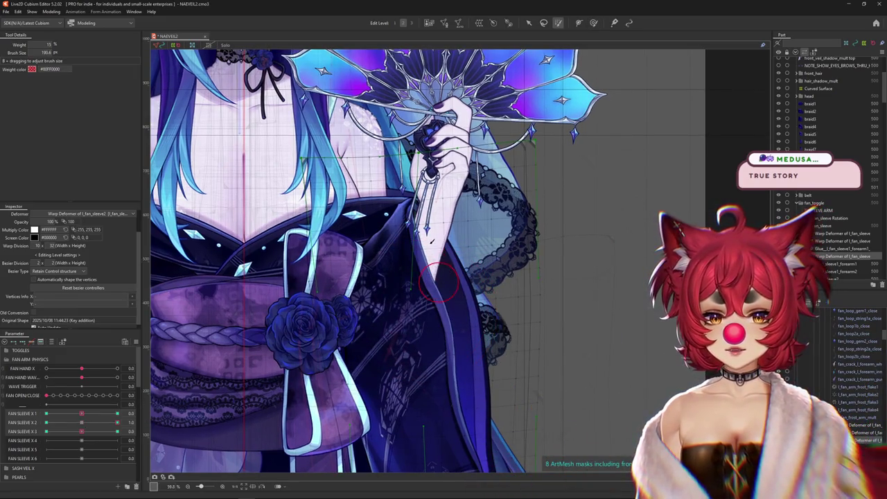
{"action": "key", "text": "b"}
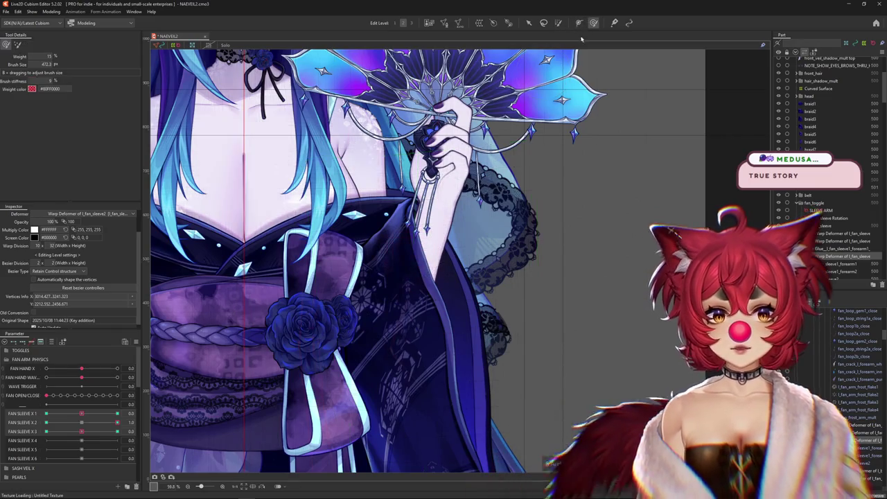
{"action": "left_click_drag", "start_coordinate": [408, 252], "coordinate": [417, 254]}
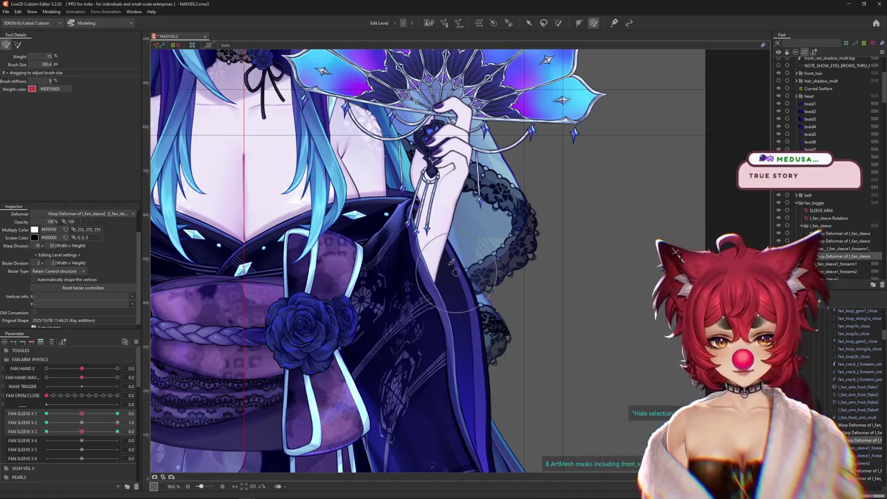
{"action": "left_click_drag", "start_coordinate": [405, 343], "coordinate": [419, 343]}
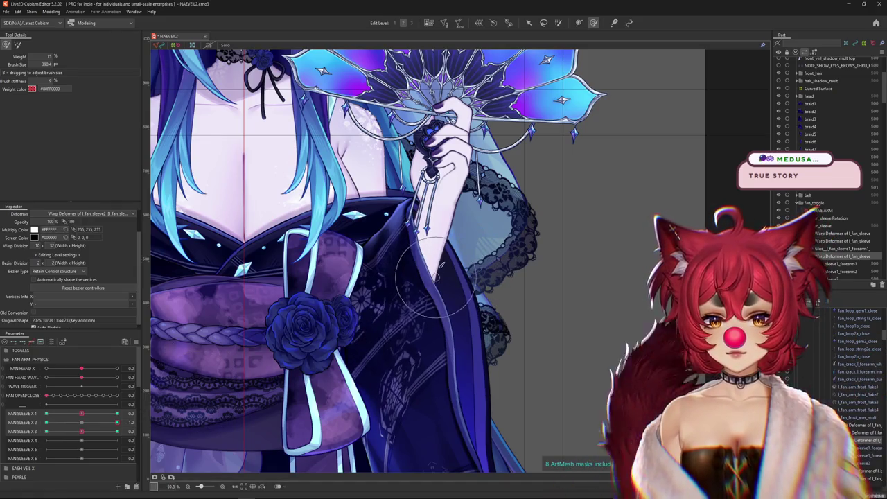
{"action": "left_click_drag", "start_coordinate": [441, 268], "coordinate": [446, 264]}
- Switch brush tools and set FAN SLEEVE X 2 to 1.0 with a resized brush
{"action": "key", "text": "b"}
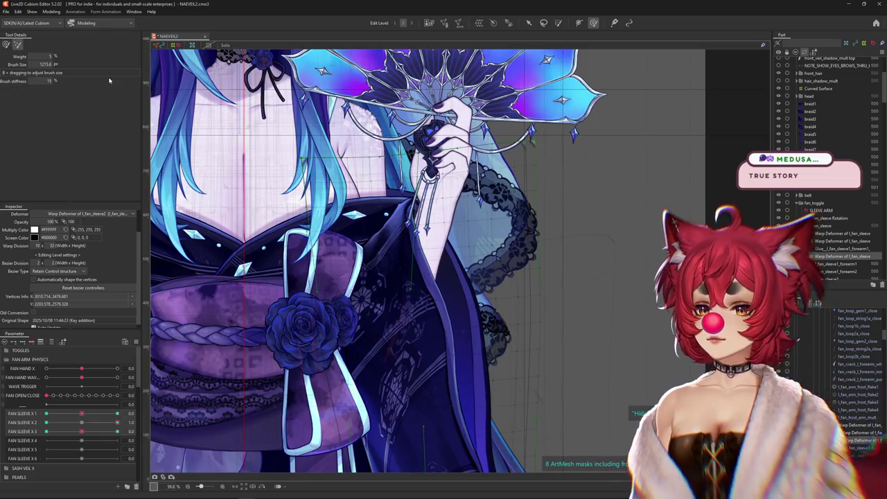
{"action": "left_click_drag", "start_coordinate": [498, 282], "coordinate": [447, 287]}
{"action": "left_click", "coordinate": [81, 422]}
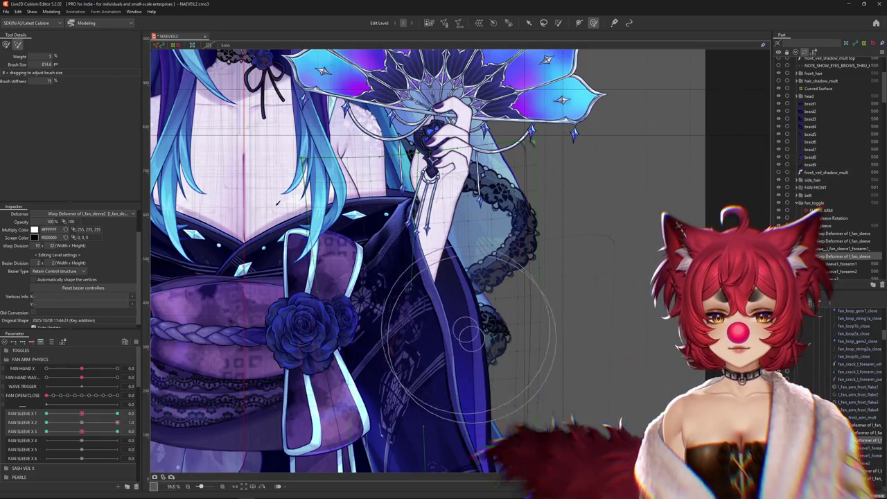
{"action": "key", "text": "b"}
{"action": "left_click", "coordinate": [117, 422]}
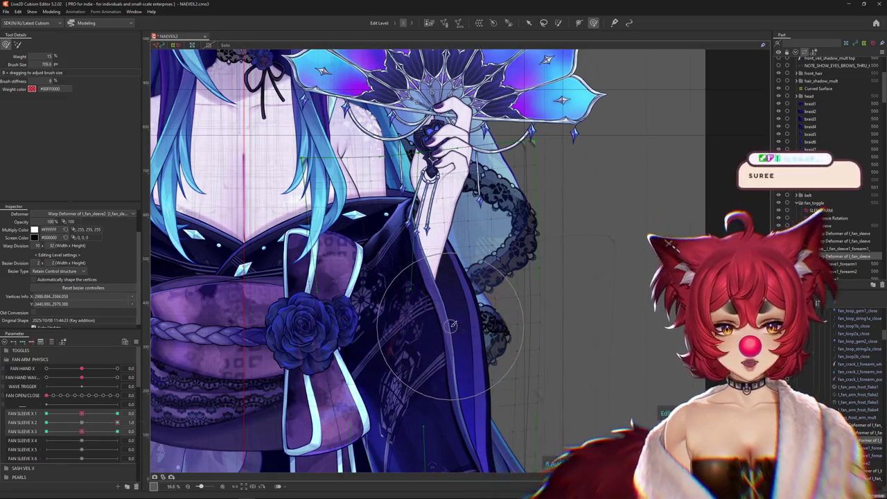
{"action": "left_click_drag", "start_coordinate": [449, 281], "coordinate": [521, 303]}
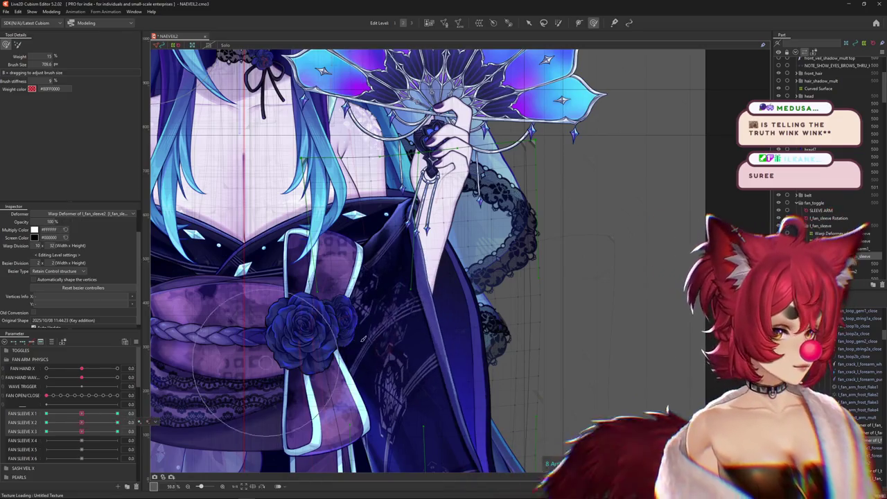
- Push the lace sleeve up and outward at the FAN SLEEVE 2 1.0 keyform
{"action": "scroll", "coordinate": [438, 310], "scroll_direction": "down", "scroll_amount": 3}
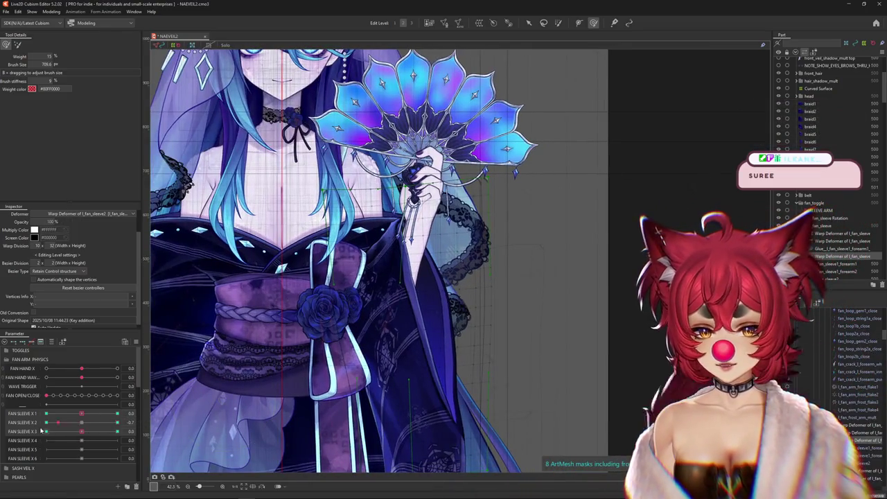
{"action": "left_click_drag", "start_coordinate": [43, 431], "coordinate": [138, 422]}
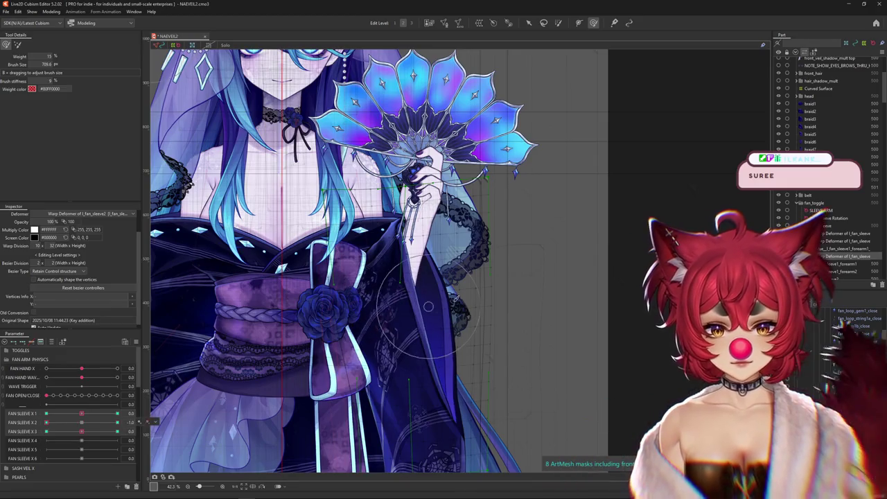
{"action": "mouse_move", "coordinate": [391, 284]}
{"action": "left_mouse_down"}
{"action": "mouse_move", "coordinate": [402, 306]}
{"action": "mouse_move", "coordinate": [410, 264]}
{"action": "left_mouse_up"}
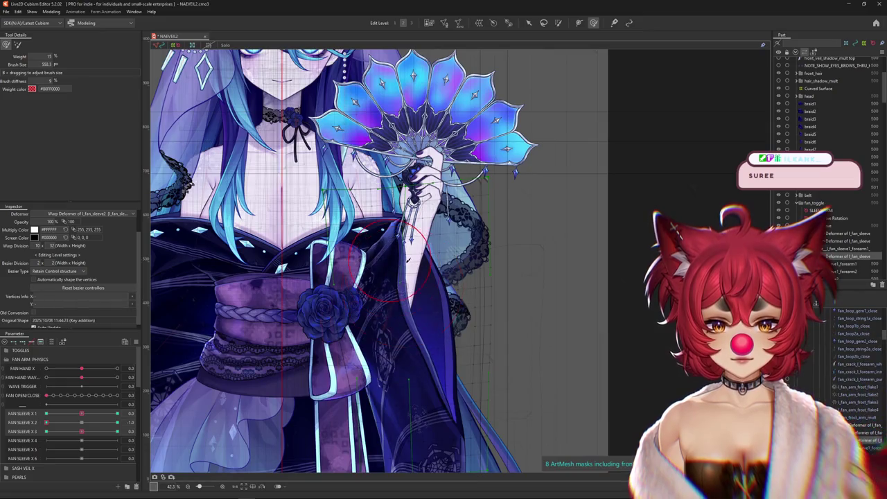
{"action": "left_click", "coordinate": [49, 424]}
{"action": "left_click_drag", "start_coordinate": [49, 425], "coordinate": [117, 423]}
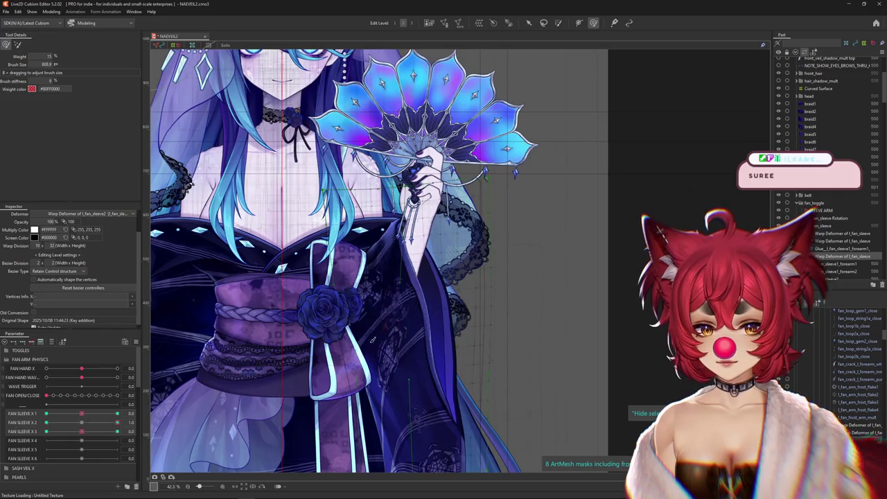
{"action": "left_click_drag", "start_coordinate": [465, 281], "coordinate": [475, 263]}
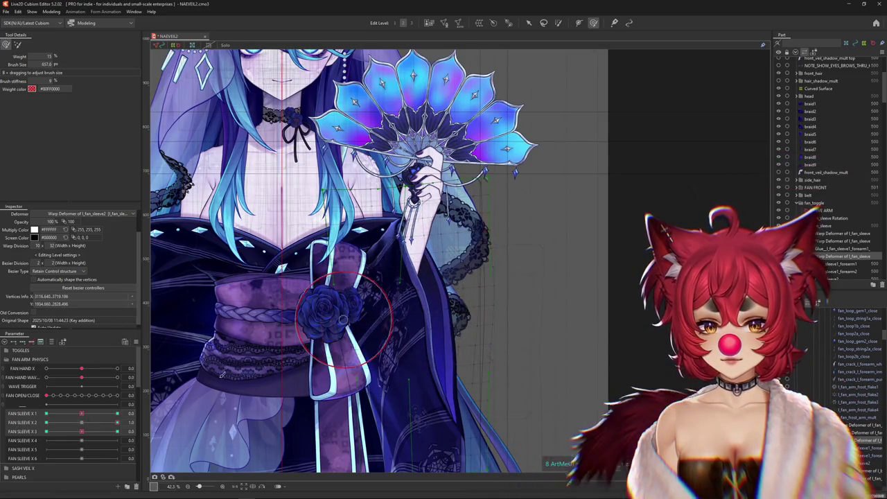
{"action": "left_click_drag", "start_coordinate": [117, 422], "coordinate": [12, 428]}
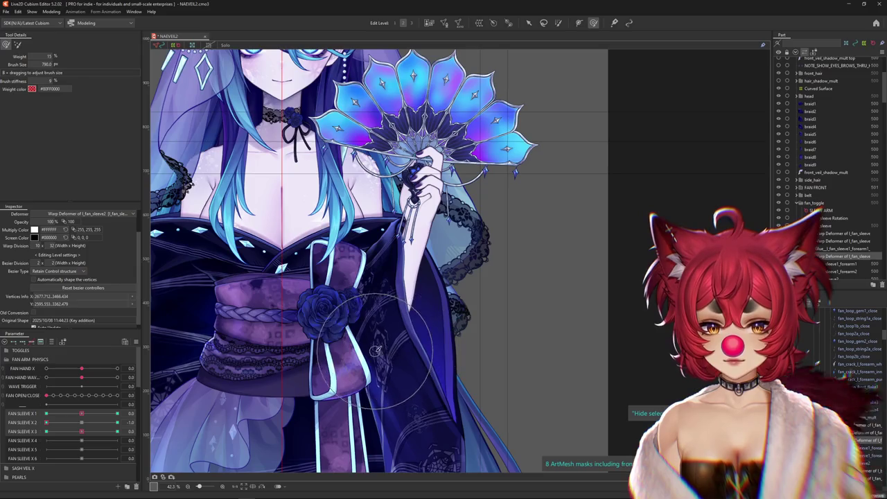
- Preview the sleeve swing, then paint deformation weight over the whole sleeve
{"action": "scroll", "coordinate": [420, 304], "scroll_direction": "down", "scroll_amount": 1}
{"action": "scroll", "coordinate": [420, 304], "scroll_direction": "down", "scroll_amount": 1}
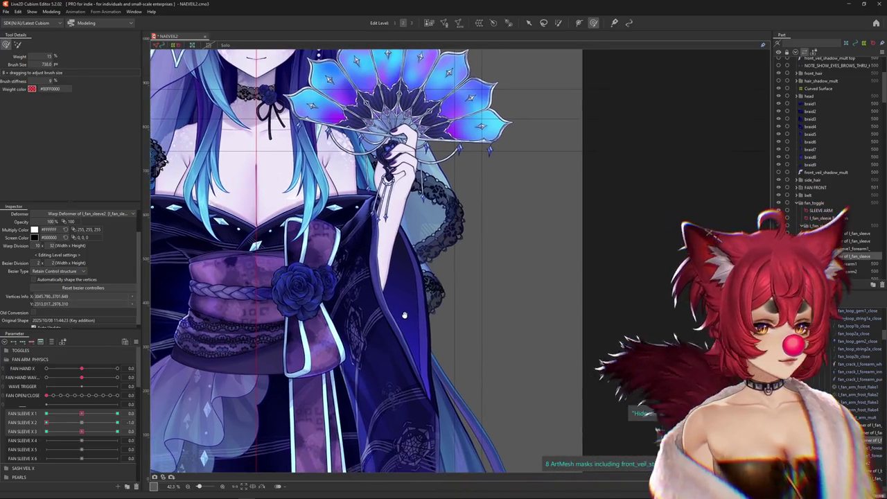
{"action": "mouse_move", "coordinate": [46, 422]}
{"action": "left_mouse_down"}
{"action": "mouse_move", "coordinate": [87, 430]}
{"action": "mouse_move", "coordinate": [45, 422]}
{"action": "left_mouse_up"}
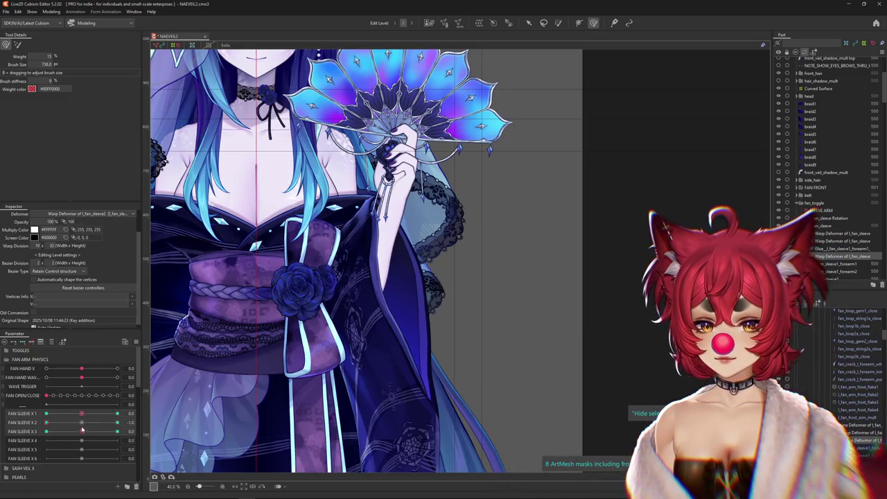
{"action": "key", "text": "b"}
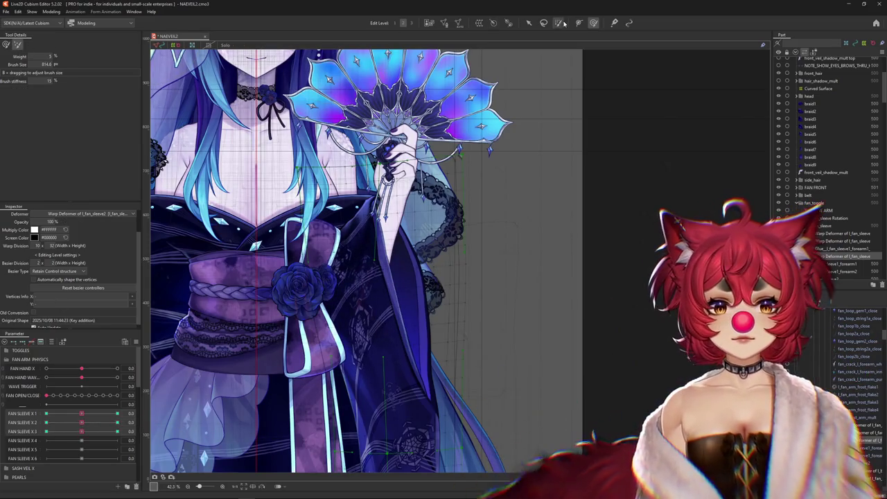
{"action": "left_click_drag", "start_coordinate": [333, 250], "coordinate": [347, 156]}
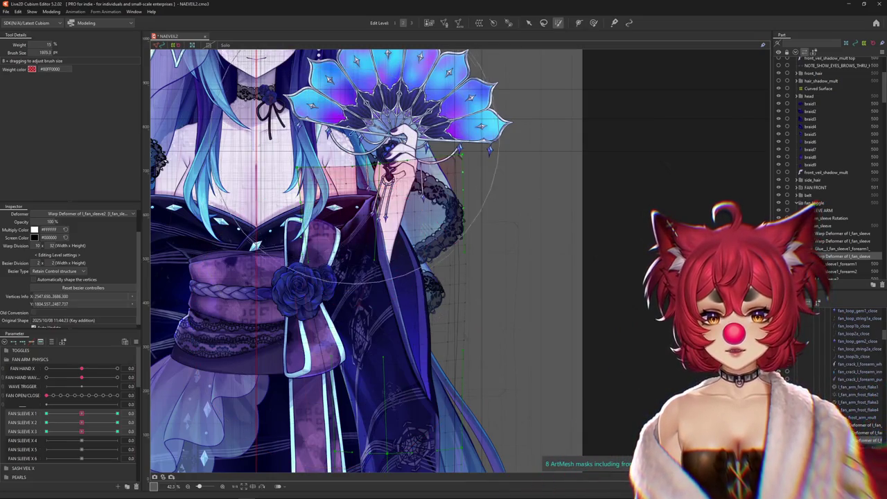
{"action": "left_click", "coordinate": [388, 167]}
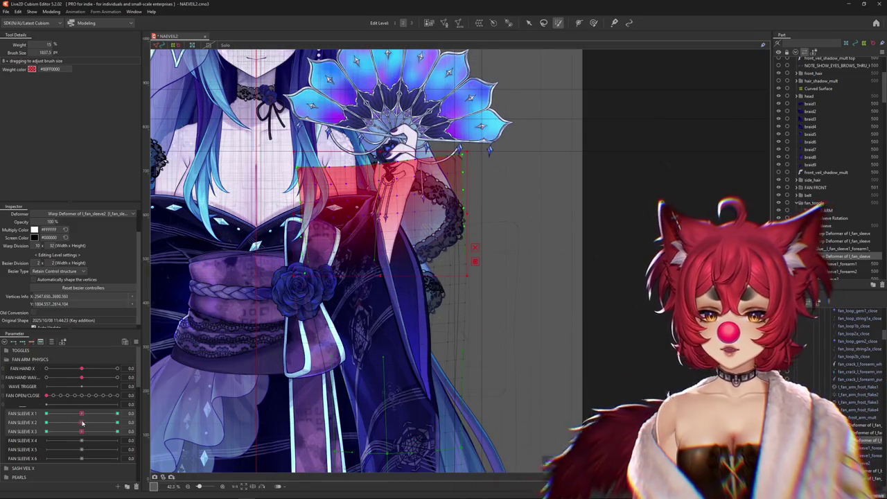
- Check the weighted sleeve at FAN SLEEVE 2 -1.0 and 1.0, then return to sculpting
{"action": "left_click_drag", "start_coordinate": [82, 423], "coordinate": [9, 424]}
{"action": "left_click_drag", "start_coordinate": [82, 422], "coordinate": [109, 430]}
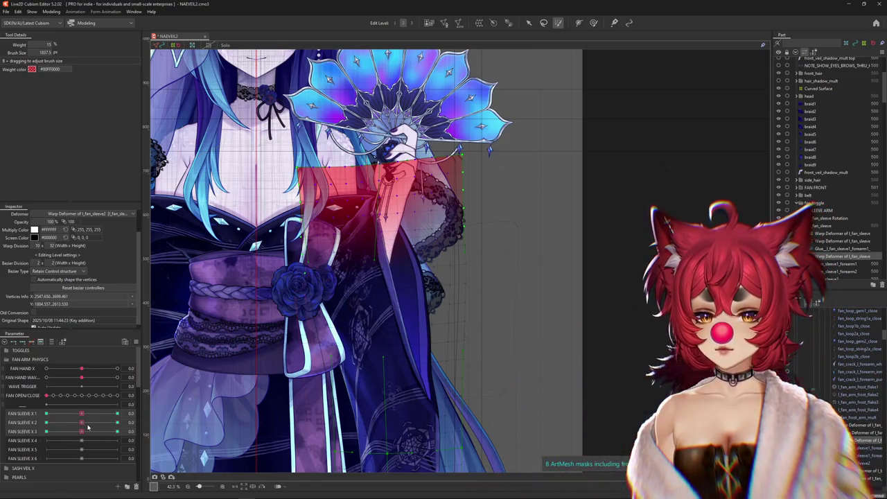
{"action": "left_click", "coordinate": [593, 24]}
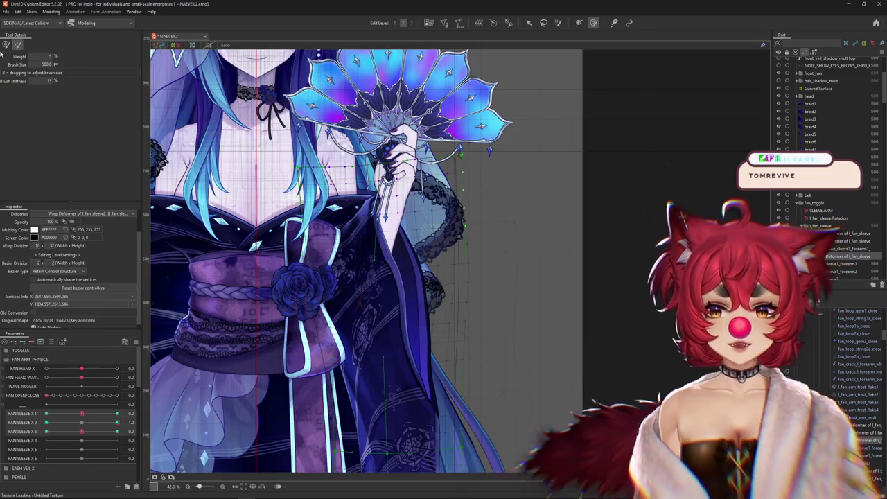
{"action": "scroll", "coordinate": [352, 239], "scroll_direction": "up", "scroll_amount": 2}
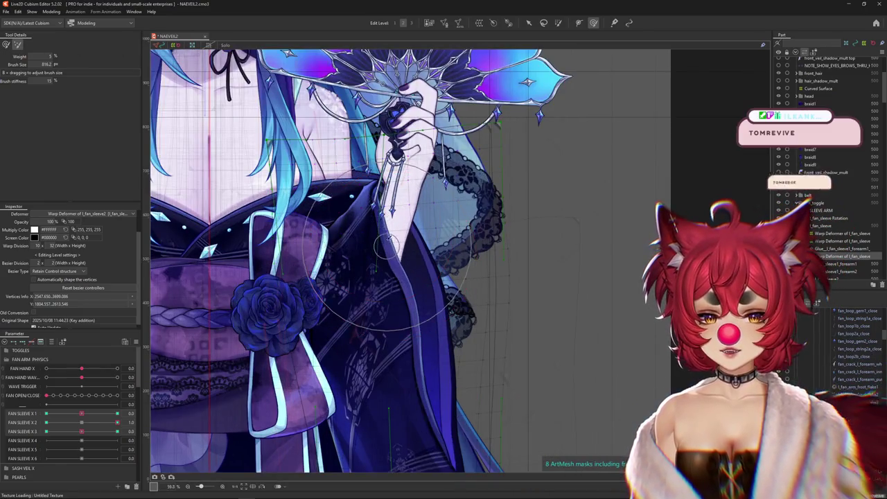
- In weight-painting mode, set FAN SLEEVE 2 to 1.0, resize the brush, and preview partial values
{"action": "left_click", "coordinate": [8, 45]}
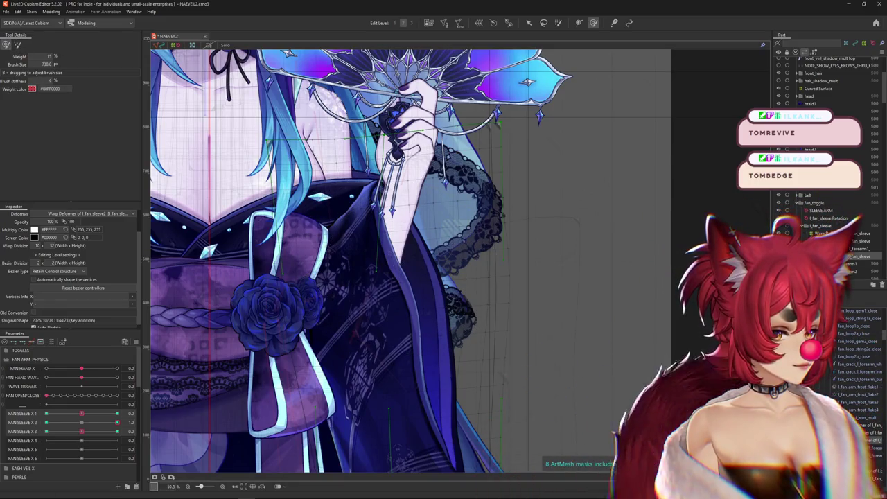
{"action": "left_click", "coordinate": [83, 423]}
{"action": "left_click_drag", "start_coordinate": [84, 423], "coordinate": [118, 422]}
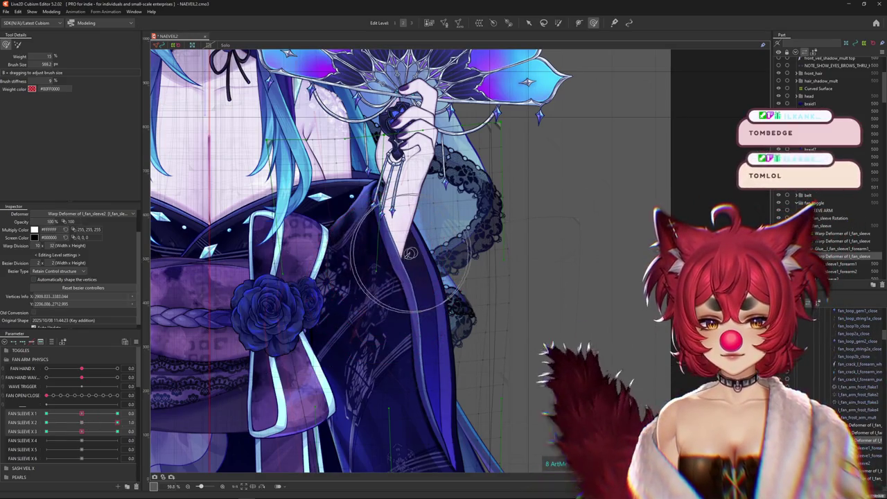
{"action": "left_click", "coordinate": [255, 378]}
{"action": "left_click", "coordinate": [55, 421]}
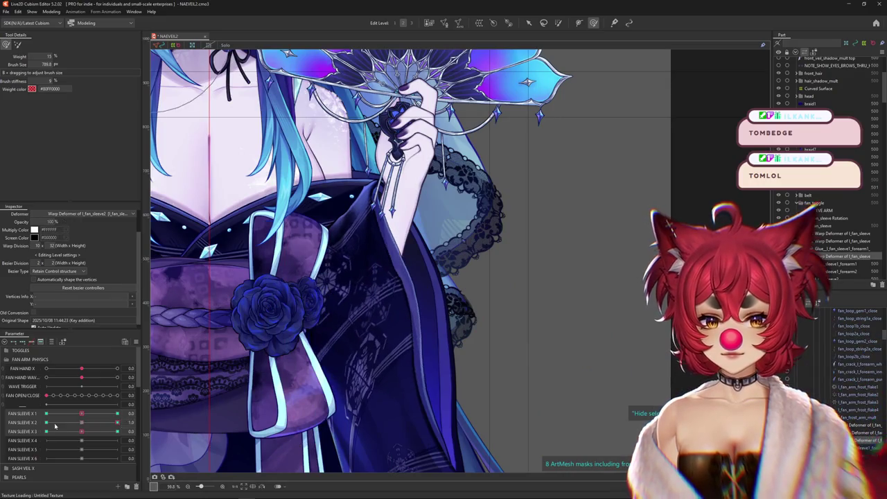
{"action": "left_click_drag", "start_coordinate": [55, 422], "coordinate": [118, 422]}
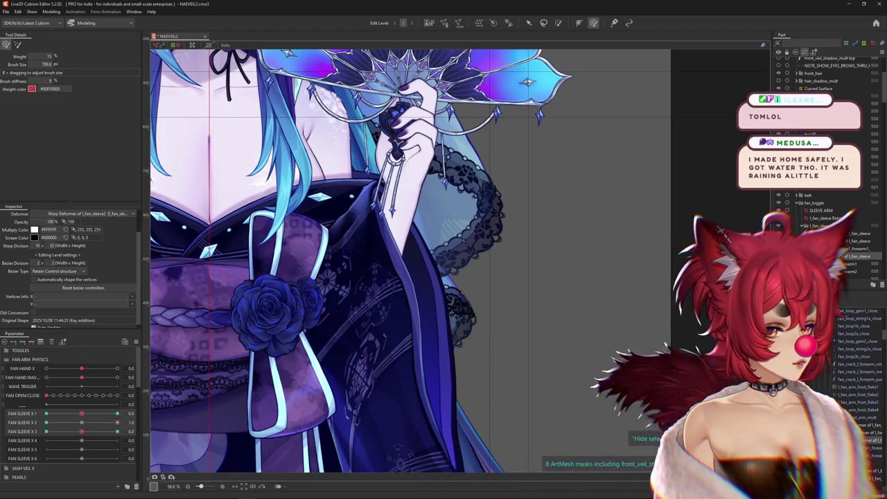
{"action": "scroll", "coordinate": [360, 277], "scroll_direction": "down", "scroll_amount": 3}
{"action": "left_click_drag", "start_coordinate": [117, 422], "coordinate": [82, 422]}
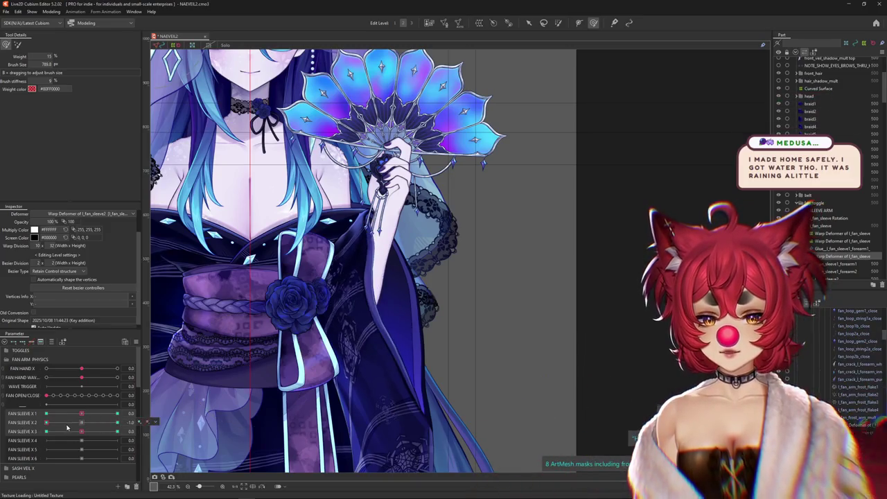
- Paint weight onto the sleeve, then sculpt it near the fan handle at FAN SLEEVE 2 = 1.0
{"action": "left_click", "coordinate": [18, 46]}
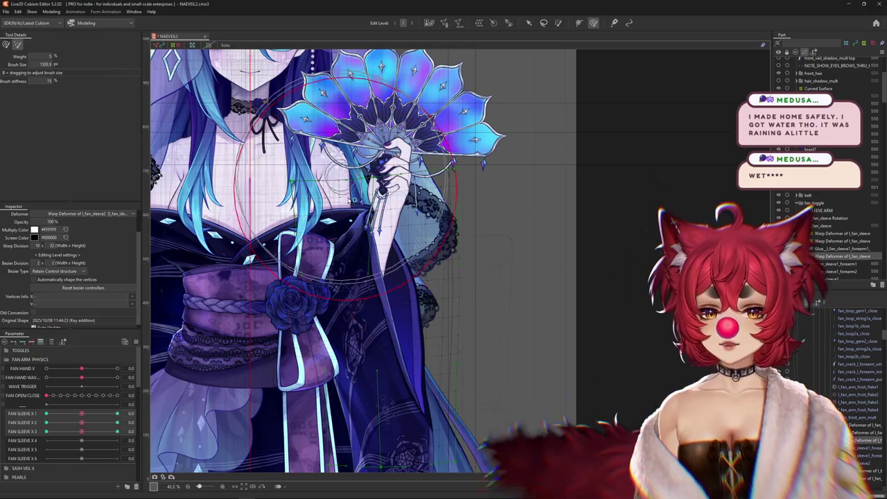
{"action": "left_click", "coordinate": [557, 23]}
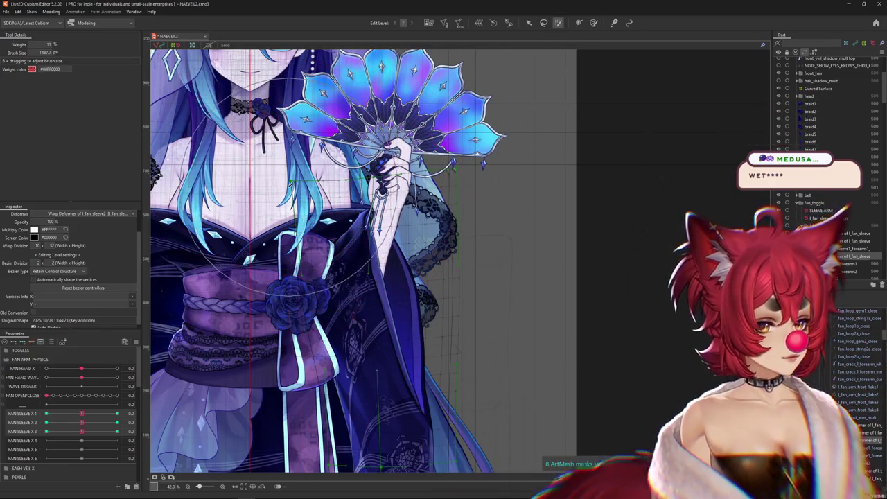
{"action": "left_click", "coordinate": [370, 173]}
{"action": "left_click", "coordinate": [118, 422]}
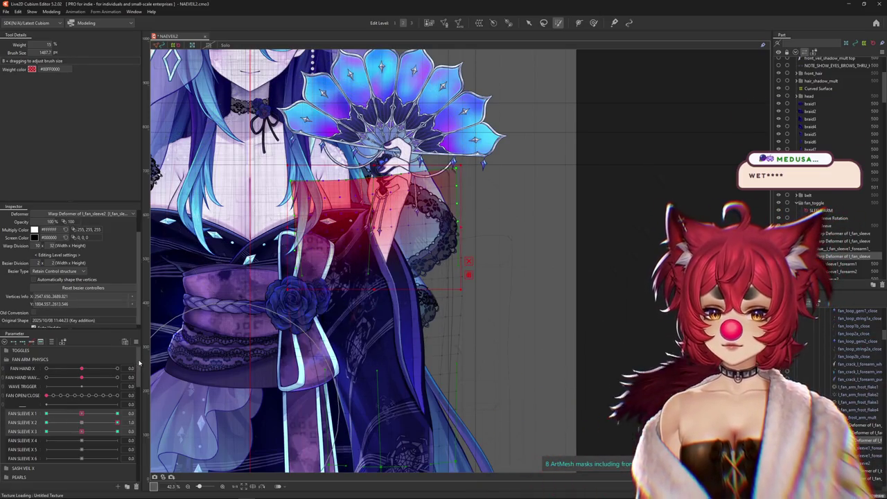
{"action": "left_click", "coordinate": [593, 23]}
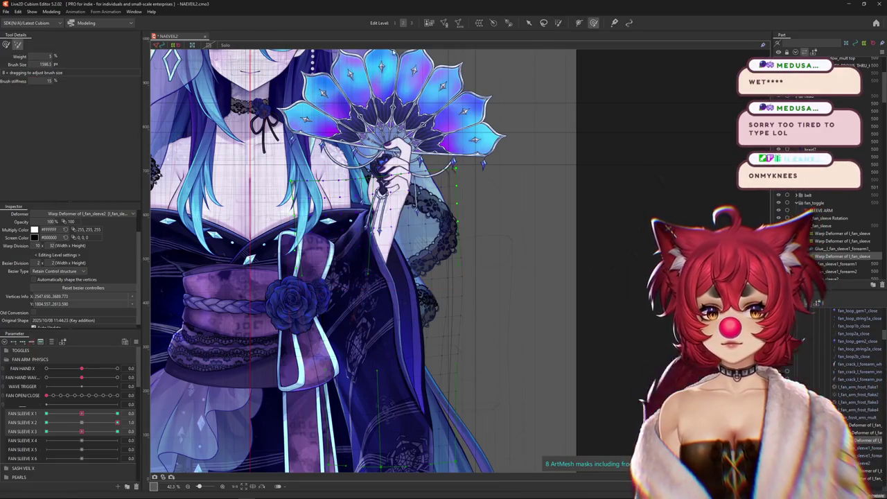
{"action": "left_click", "coordinate": [87, 424]}
{"action": "left_click", "coordinate": [117, 422]}
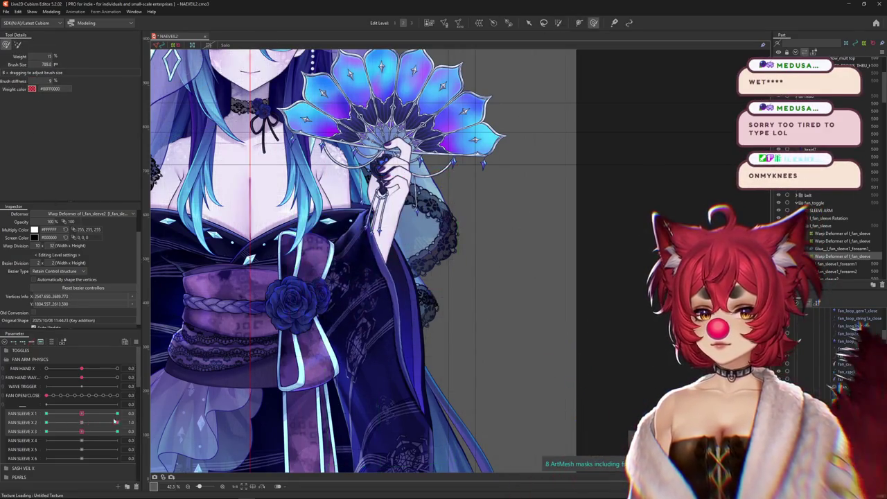
{"action": "left_click_drag", "start_coordinate": [405, 318], "coordinate": [393, 256]}
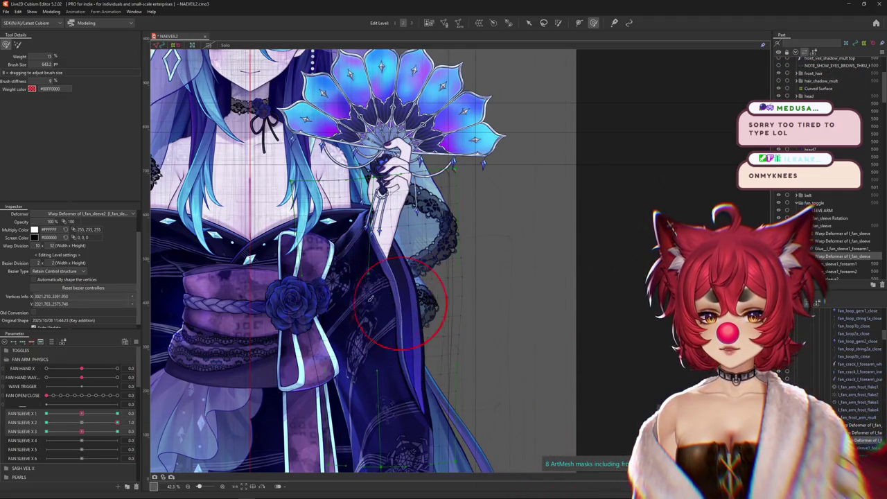
- Set FAN SLEEVE 2 to -1.0 and FAN SLEEVE 3 to its 1.0 keyform
{"action": "left_click", "coordinate": [16, 44]}
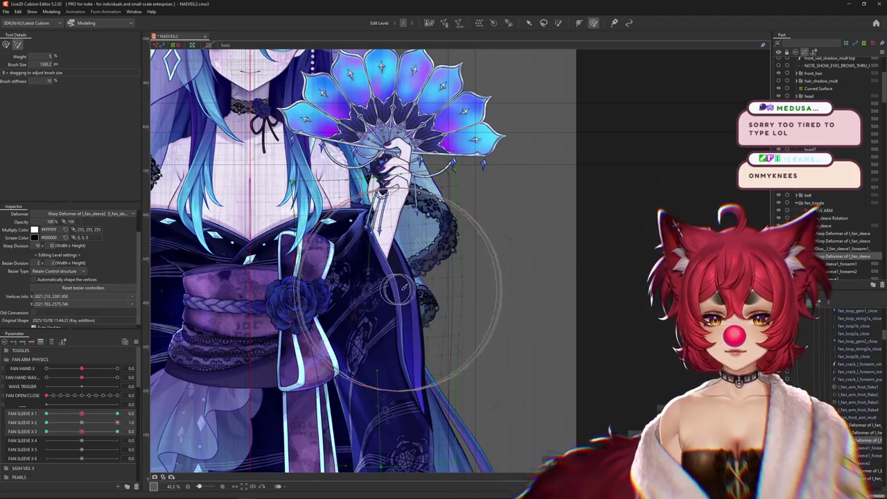
{"action": "left_click", "coordinate": [6, 44]}
{"action": "left_click_drag", "start_coordinate": [86, 424], "coordinate": [46, 423]}
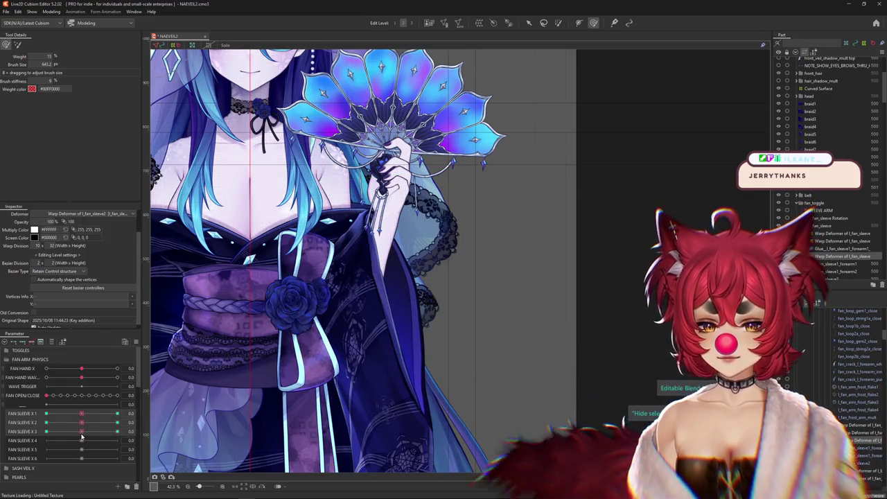
{"action": "left_click", "coordinate": [116, 431]}
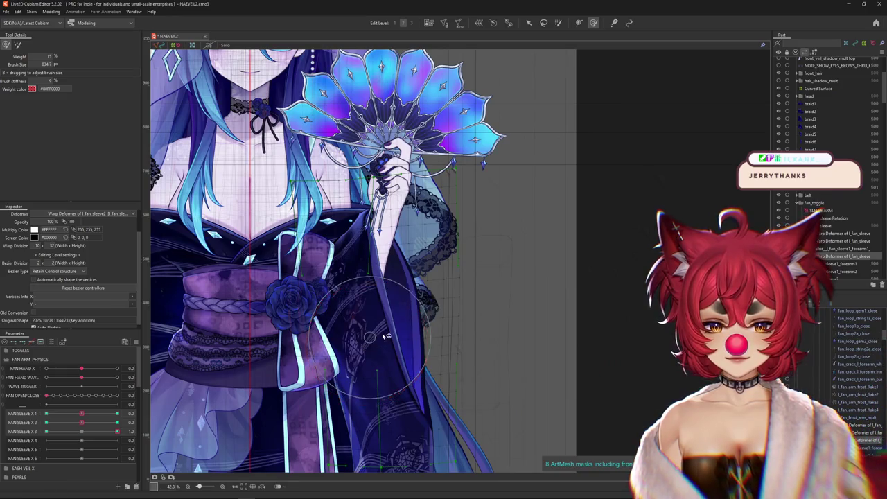
- Enlarge the brush and preview the sleeve between FAN SLEEVE X 3's -1.0 and 1.0 keys
{"action": "mouse_move", "coordinate": [380, 337]}
{"action": "left_mouse_down"}
{"action": "mouse_move", "coordinate": [383, 359]}
{"action": "mouse_move", "coordinate": [396, 354]}
{"action": "left_mouse_up"}
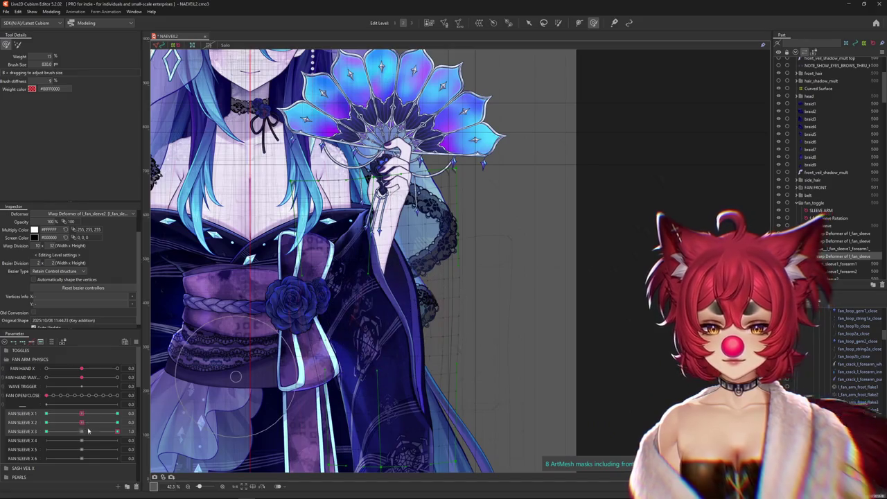
{"action": "left_click_drag", "start_coordinate": [116, 431], "coordinate": [46, 431]}
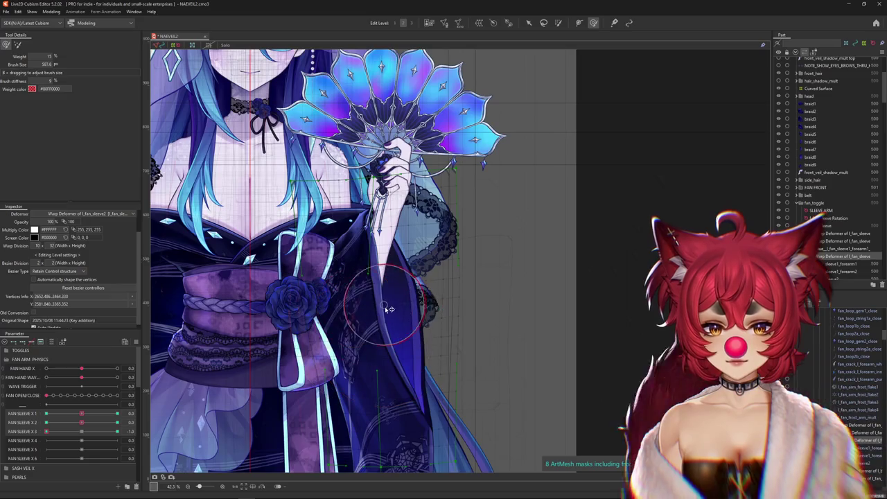
{"action": "left_click_drag", "start_coordinate": [390, 309], "coordinate": [366, 352]}
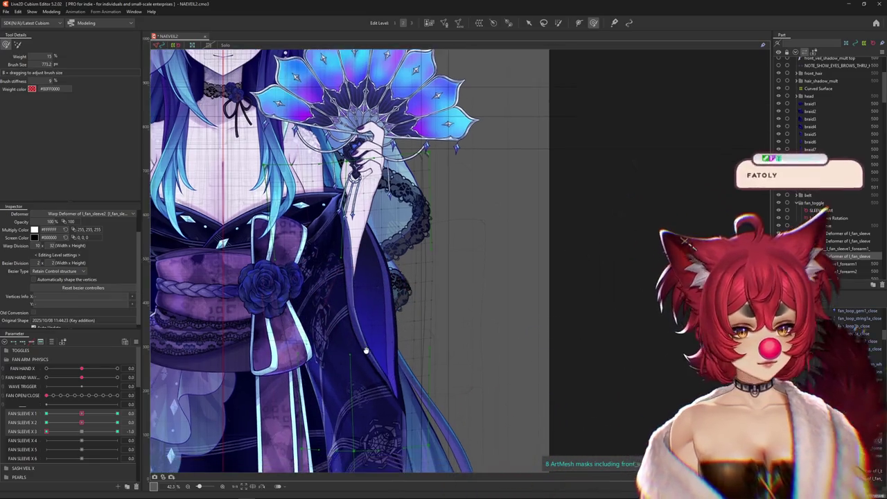
{"action": "left_click_drag", "start_coordinate": [45, 431], "coordinate": [116, 431]}
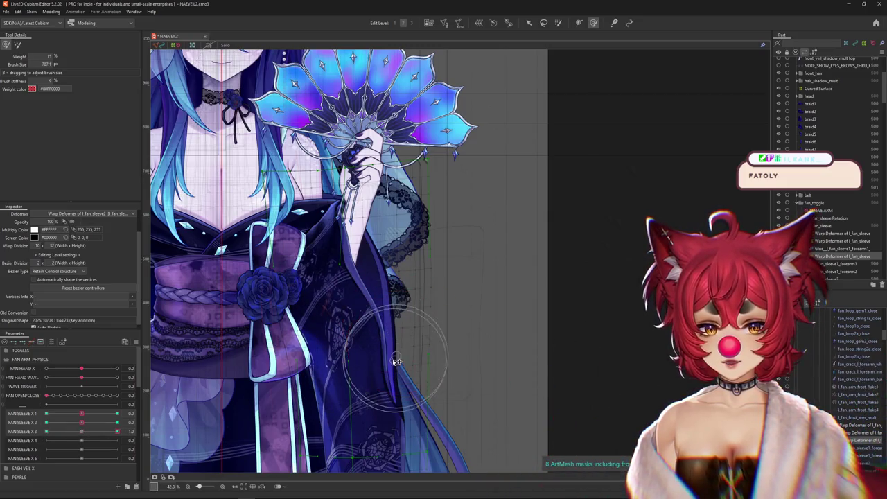
{"action": "left_click_drag", "start_coordinate": [116, 431], "coordinate": [46, 431]}
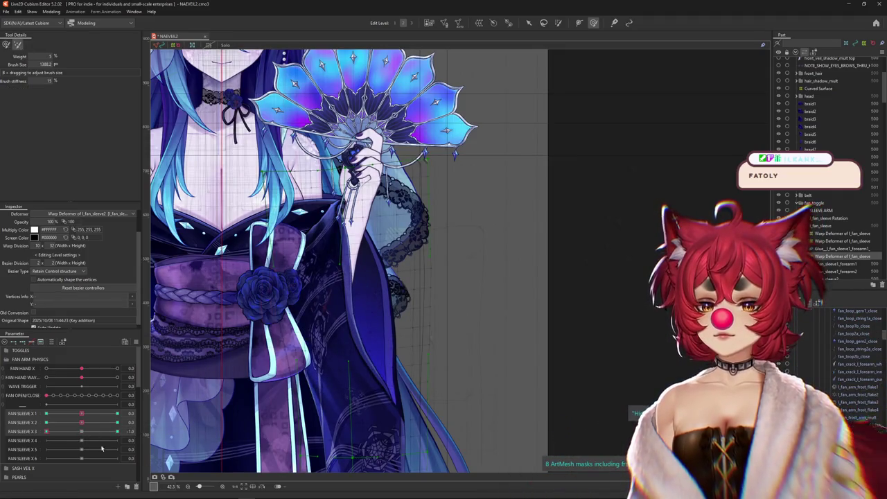
{"action": "left_click", "coordinate": [116, 431]}
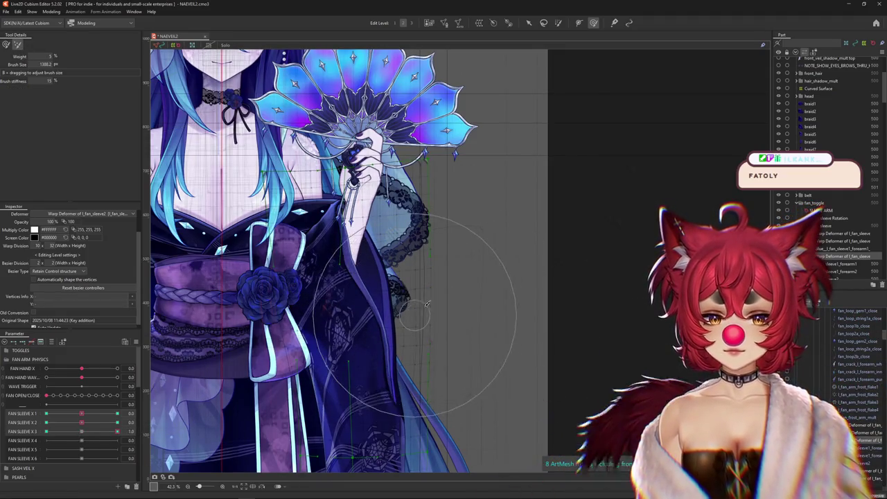
- Shrink the deform brush, adjust FAN SLEEVE X 3, and set FAN SLEEVE X 2 to -1.0
{"action": "left_click", "coordinate": [6, 45]}
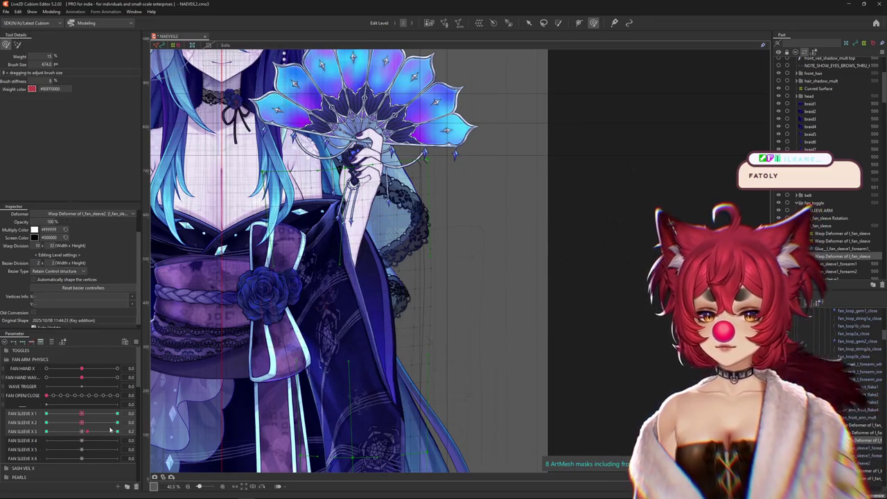
{"action": "left_click_drag", "start_coordinate": [326, 361], "coordinate": [383, 365]}
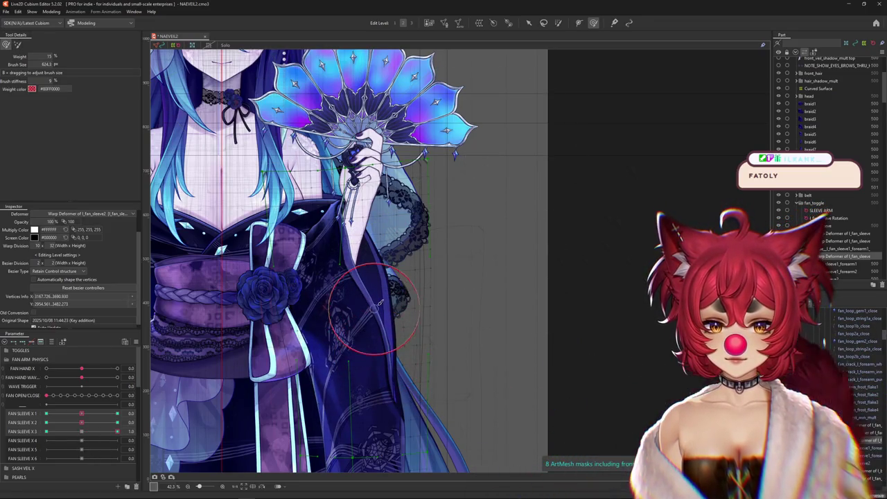
{"action": "left_click", "coordinate": [92, 431]}
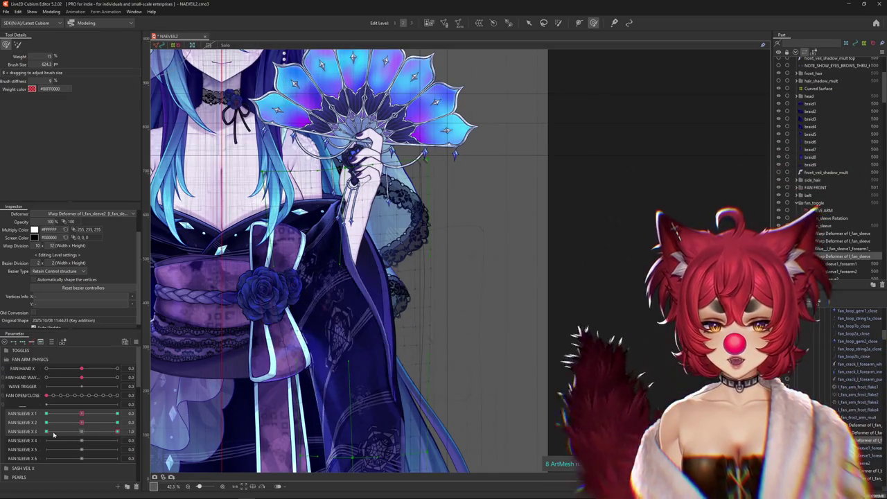
{"action": "left_click", "coordinate": [132, 431]}
{"action": "left_click_drag", "start_coordinate": [131, 431], "coordinate": [62, 432]}
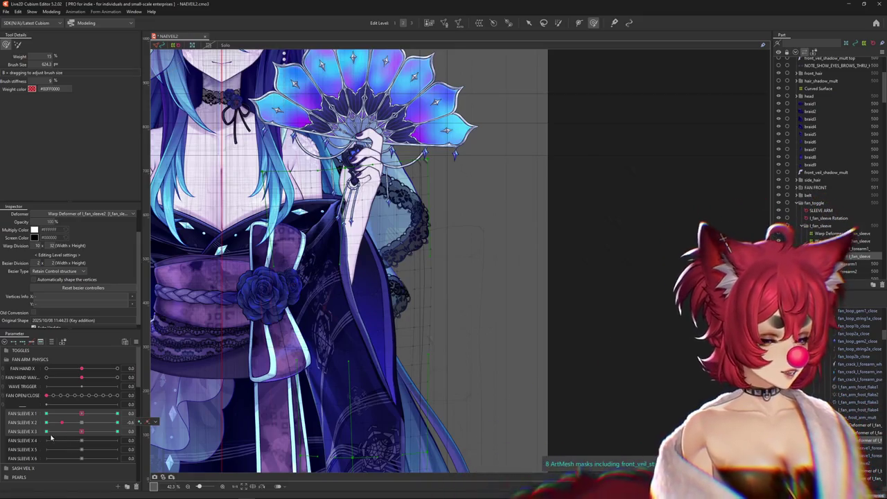
{"action": "left_click", "coordinate": [93, 423]}
{"action": "left_click_drag", "start_coordinate": [96, 429], "coordinate": [1, 433]}
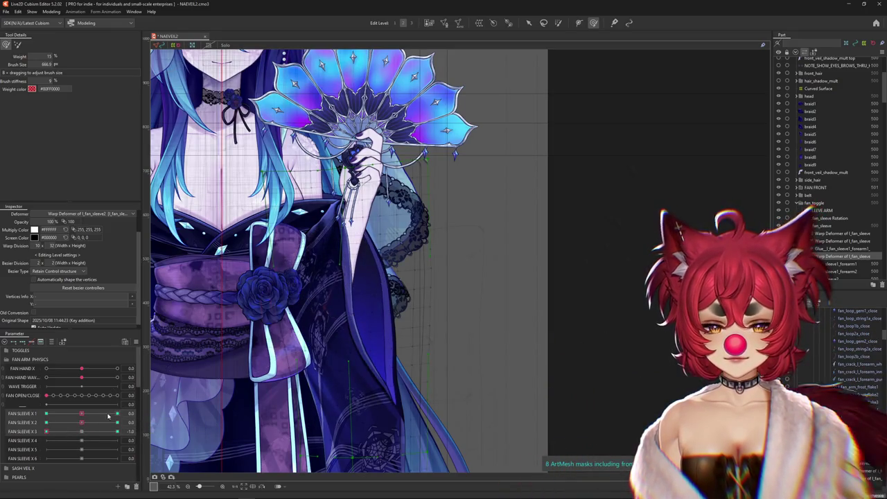
- At FAN SLEEVE X 3 = 1.0, sculpt the sleeve mesh toward the lower right with a larger brush
{"action": "left_click_drag", "start_coordinate": [83, 431], "coordinate": [119, 431]}
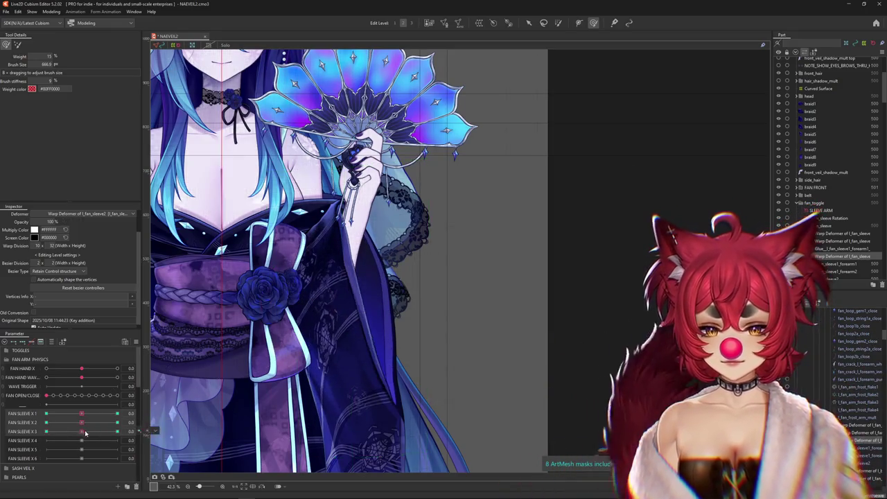
{"action": "left_click", "coordinate": [404, 361]}
{"action": "left_click_drag", "start_coordinate": [383, 378], "coordinate": [504, 354]}
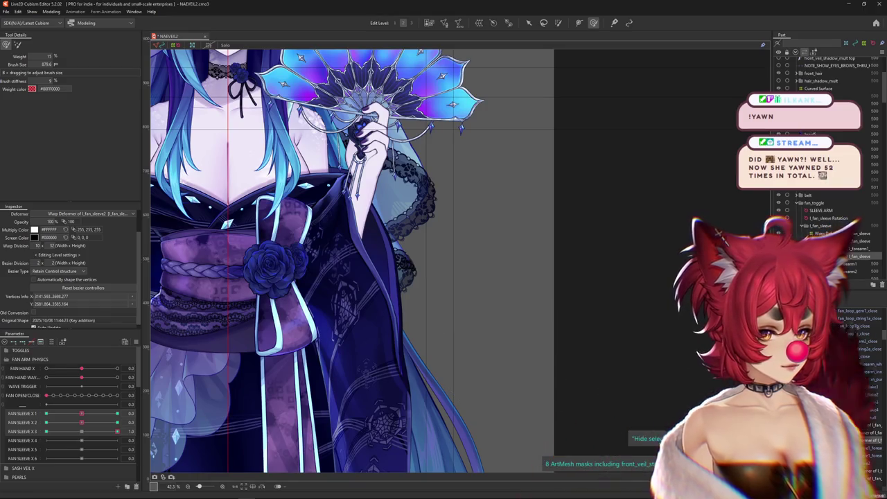
{"action": "mouse_move", "coordinate": [304, 350]}
{"action": "left_mouse_down"}
{"action": "mouse_move", "coordinate": [402, 361]}
{"action": "mouse_move", "coordinate": [379, 387]}
{"action": "left_mouse_up"}
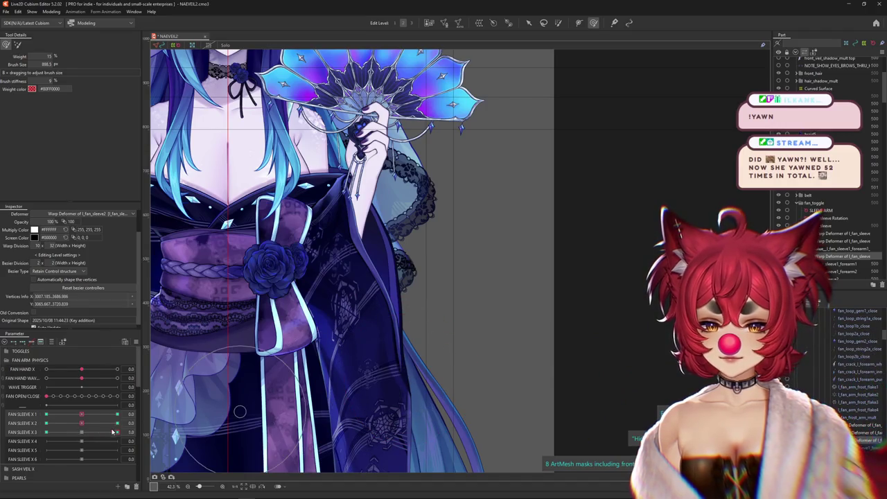
- Deselect, reset FAN SLEEVE X 2 to 0, and select the back fan sleeve's warp deformer
{"action": "key", "text": "Escape"}
{"action": "mouse_move", "coordinate": [101, 425]}
{"action": "left_mouse_down"}
{"action": "mouse_move", "coordinate": [27, 416]}
{"action": "mouse_move", "coordinate": [140, 429]}
{"action": "left_mouse_up"}
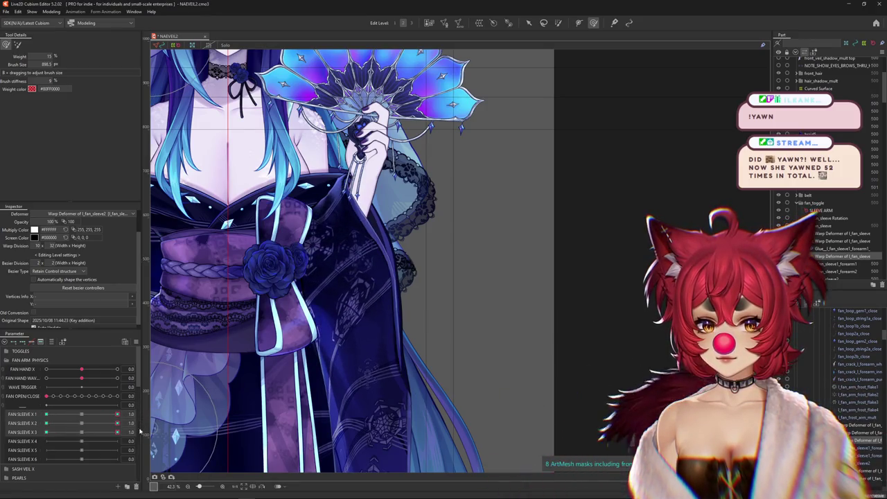
{"action": "left_click", "coordinate": [82, 423]}
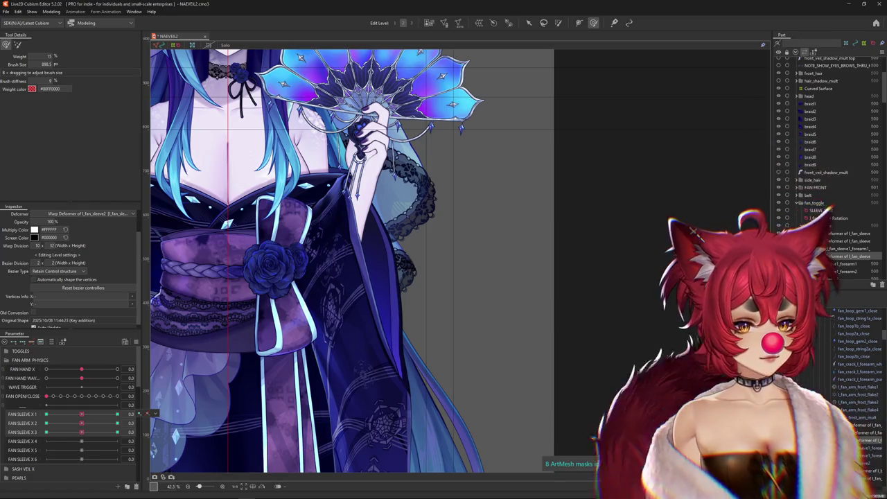
{"action": "left_click", "coordinate": [558, 343]}
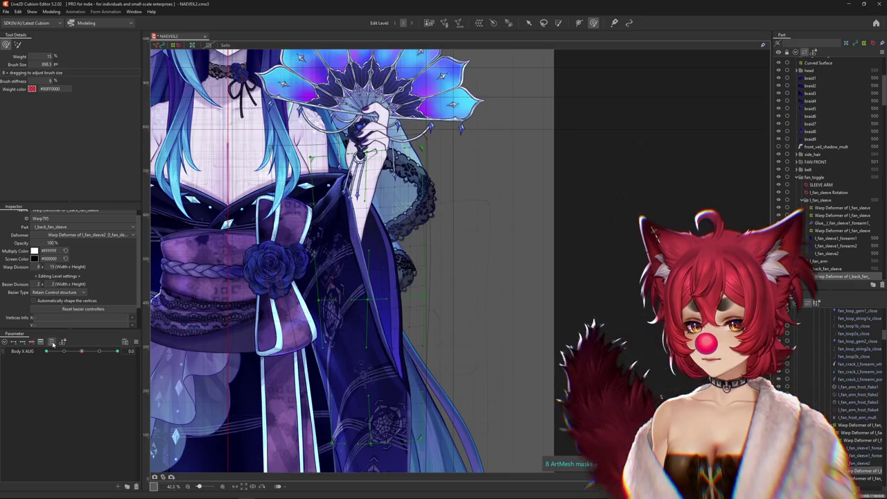
- Set FAN SLEEVE X 1 to 1.0, X 4 to maximum, and X 3 partway to 0.4
{"action": "left_click_drag", "start_coordinate": [43, 413], "coordinate": [116, 414]}
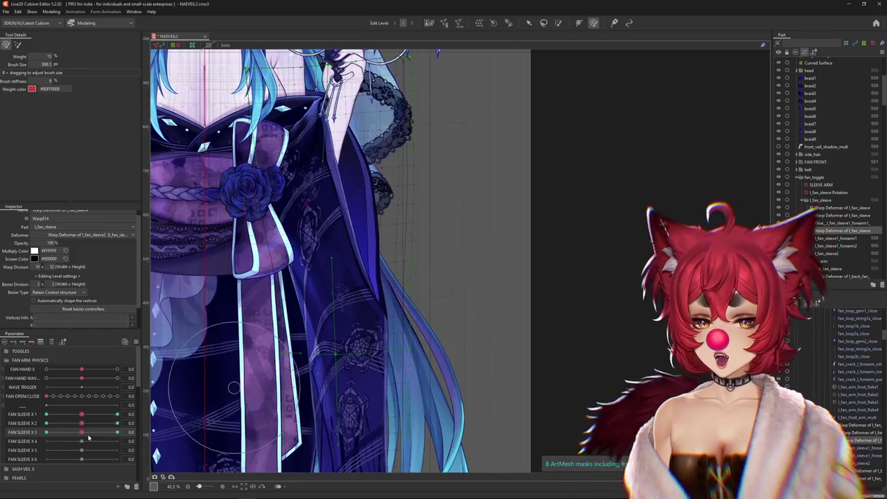
{"action": "scroll", "coordinate": [395, 337], "scroll_direction": "down", "scroll_amount": 4}
{"action": "scroll", "coordinate": [395, 338], "scroll_direction": "up", "scroll_amount": 3}
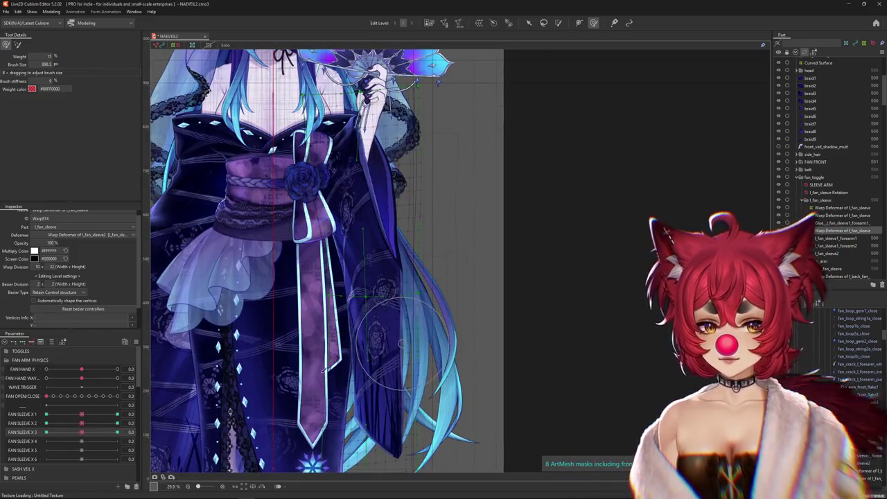
{"action": "mouse_move", "coordinate": [80, 444]}
{"action": "left_mouse_down"}
{"action": "mouse_move", "coordinate": [128, 442]}
{"action": "mouse_move", "coordinate": [91, 432]}
{"action": "left_mouse_up"}
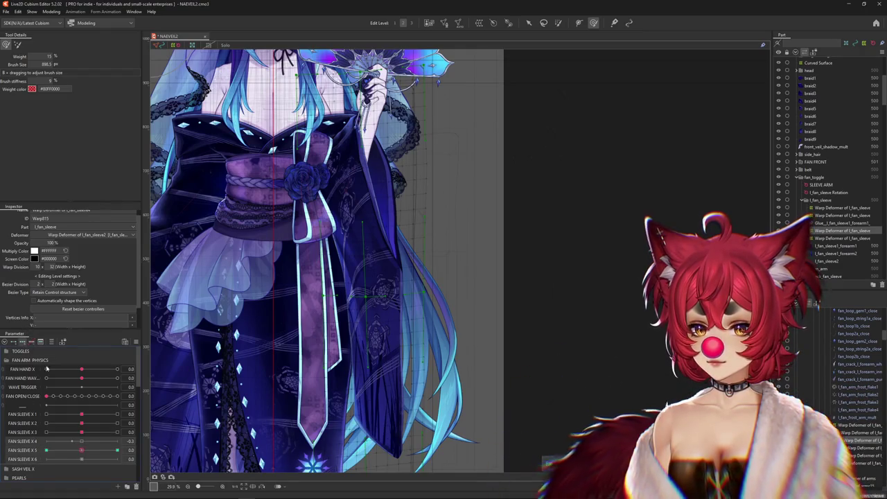
{"action": "left_click_drag", "start_coordinate": [81, 432], "coordinate": [118, 432]}
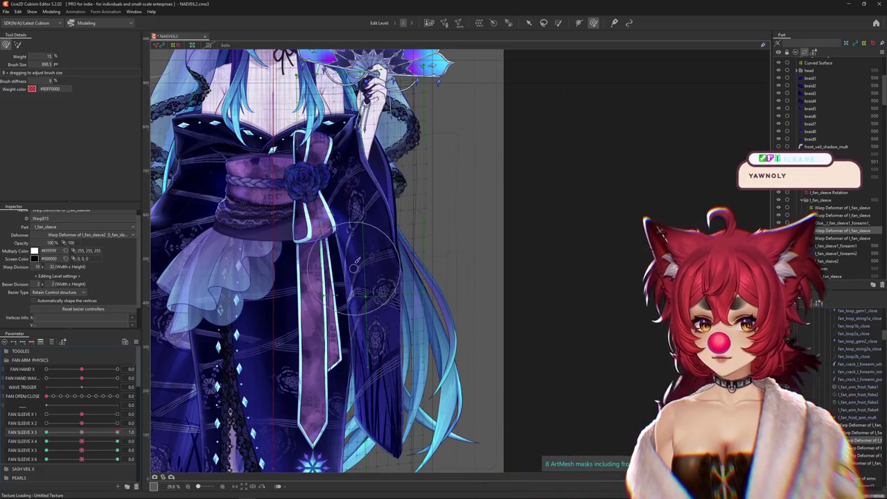
- Sculpt the sleeve down and left at FAN SLEEVE X 3 = -1.0, then recentre X 3
{"action": "left_click_drag", "start_coordinate": [379, 265], "coordinate": [409, 251]}
{"action": "left_click_drag", "start_coordinate": [110, 440], "coordinate": [45, 432]}
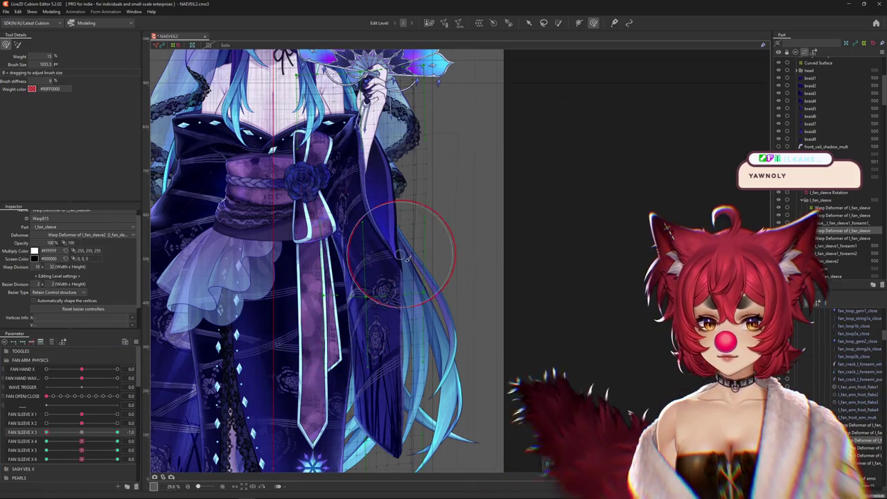
{"action": "left_click_drag", "start_coordinate": [382, 266], "coordinate": [316, 299]}
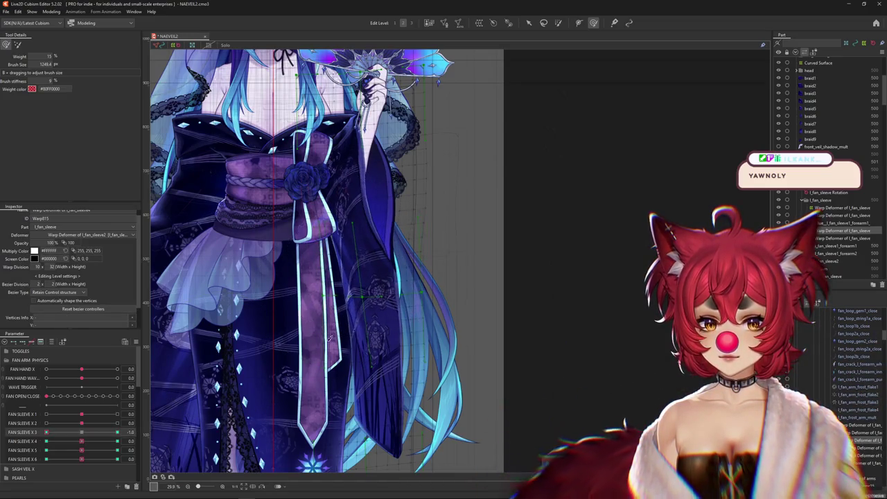
{"action": "left_click_drag", "start_coordinate": [389, 316], "coordinate": [375, 323]}
{"action": "mouse_move", "coordinate": [73, 433]}
{"action": "left_mouse_down"}
{"action": "mouse_move", "coordinate": [118, 432]}
{"action": "mouse_move", "coordinate": [46, 433]}
{"action": "left_mouse_up"}
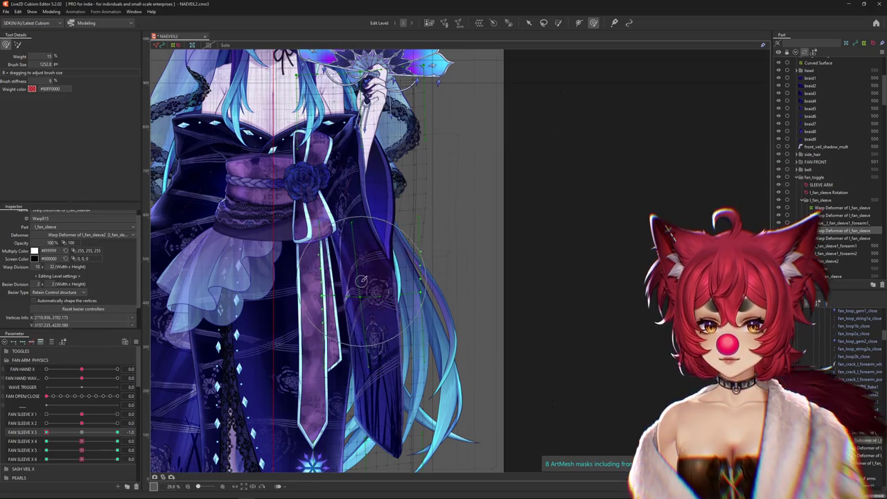
{"action": "left_click_drag", "start_coordinate": [46, 433], "coordinate": [81, 442]}
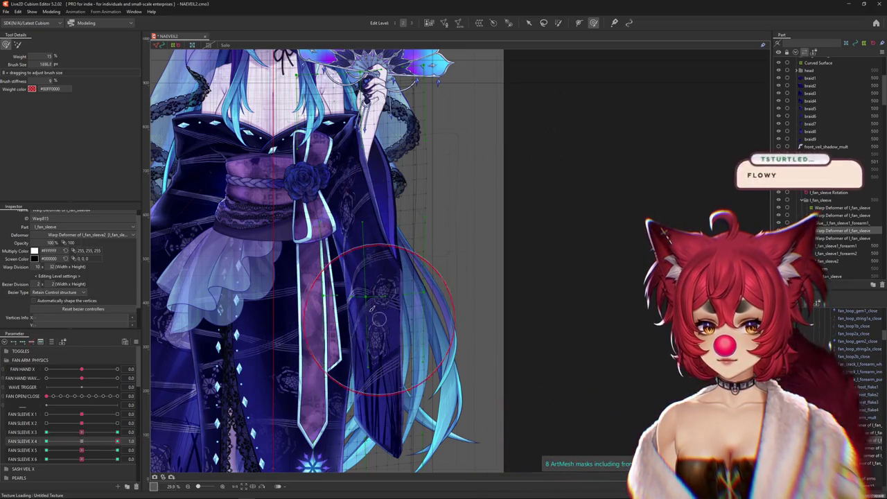
{"action": "left_click_drag", "start_coordinate": [384, 303], "coordinate": [389, 300]}
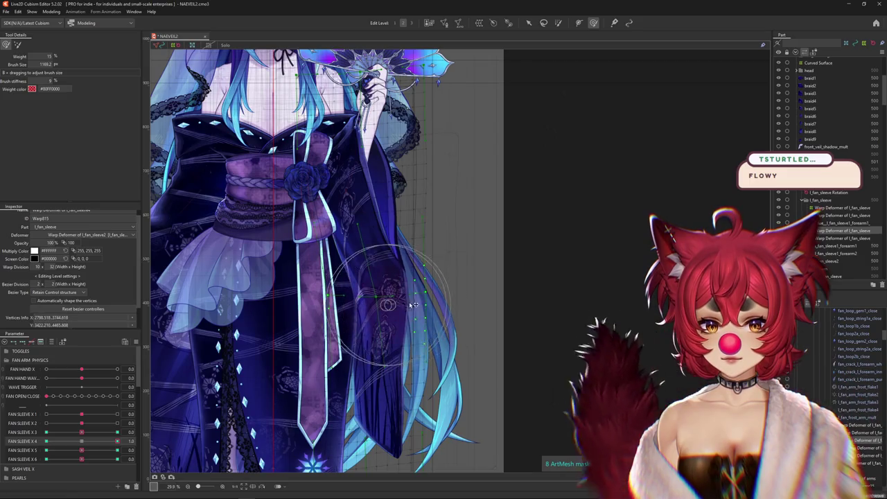
- Push the sleeve left at FAN SLEEVE X 4 = -1.0, then add keyforms to FAN SLEEVE X 5
{"action": "left_click", "coordinate": [46, 441]}
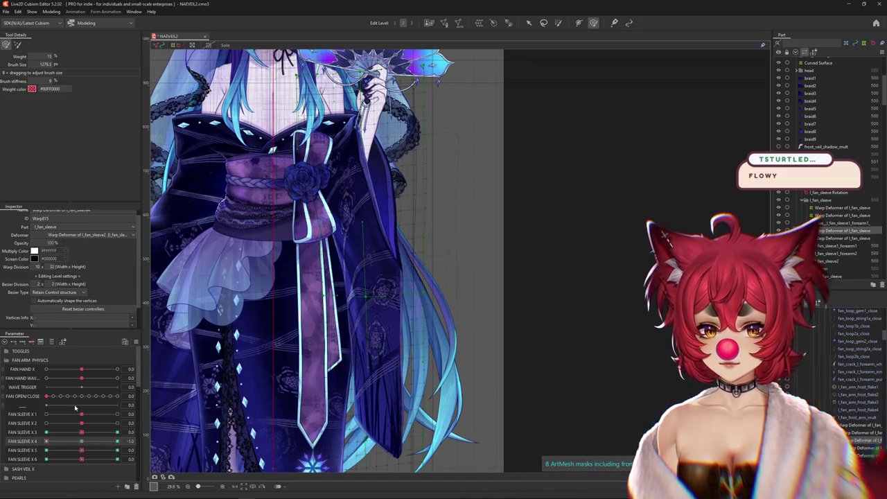
{"action": "left_click_drag", "start_coordinate": [374, 293], "coordinate": [345, 294]}
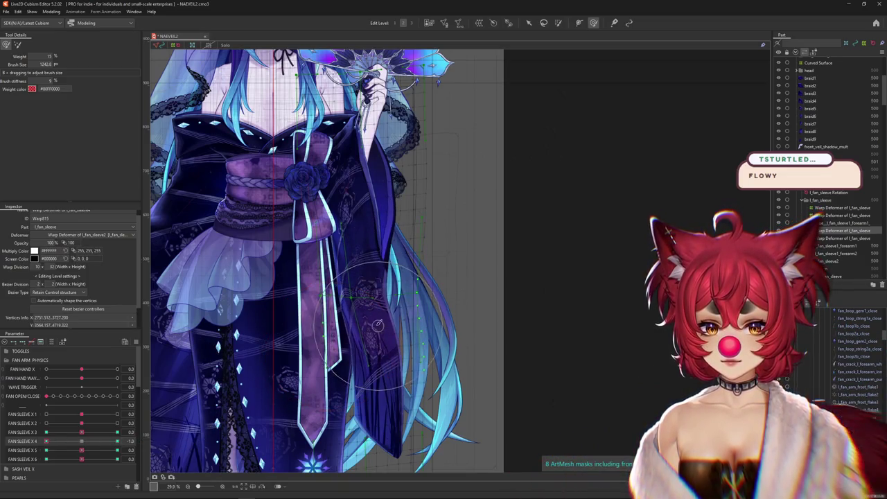
{"action": "left_click_drag", "start_coordinate": [110, 441], "coordinate": [127, 442]}
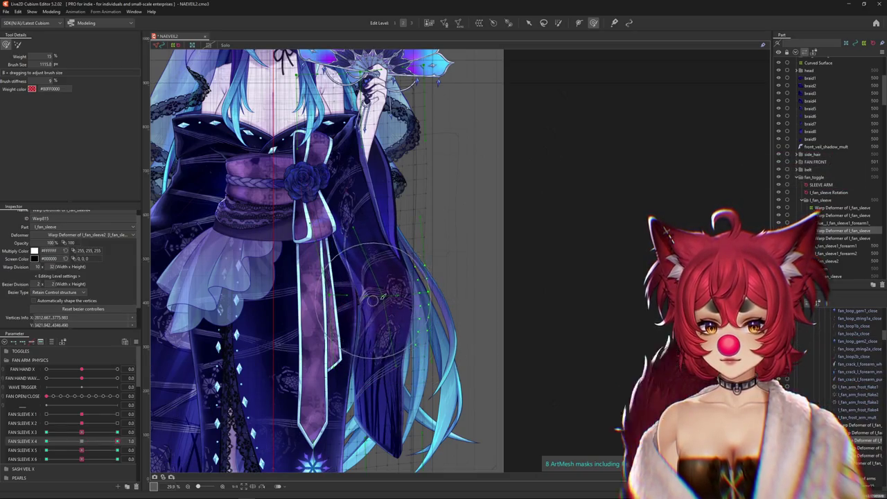
{"action": "left_click", "coordinate": [118, 450]}
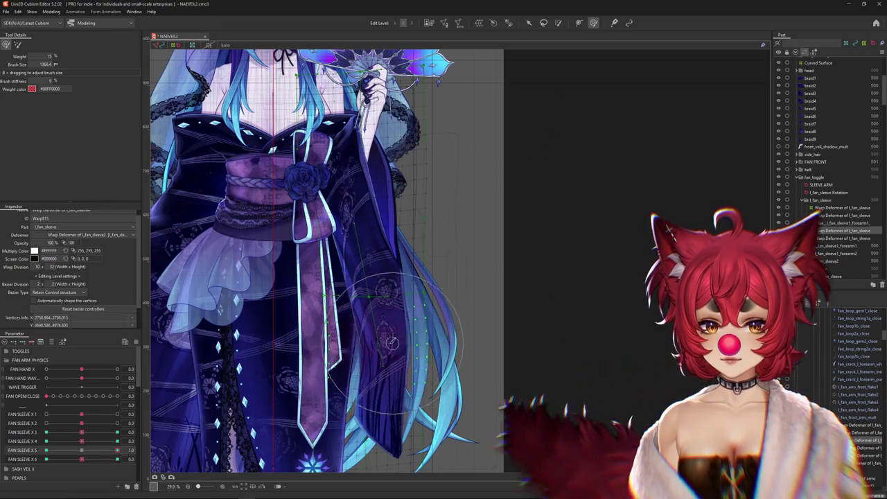
{"action": "mouse_move", "coordinate": [394, 344]}
{"action": "left_mouse_down"}
{"action": "mouse_move", "coordinate": [431, 342]}
{"action": "mouse_move", "coordinate": [352, 360]}
{"action": "mouse_move", "coordinate": [371, 316]}
{"action": "left_mouse_up"}
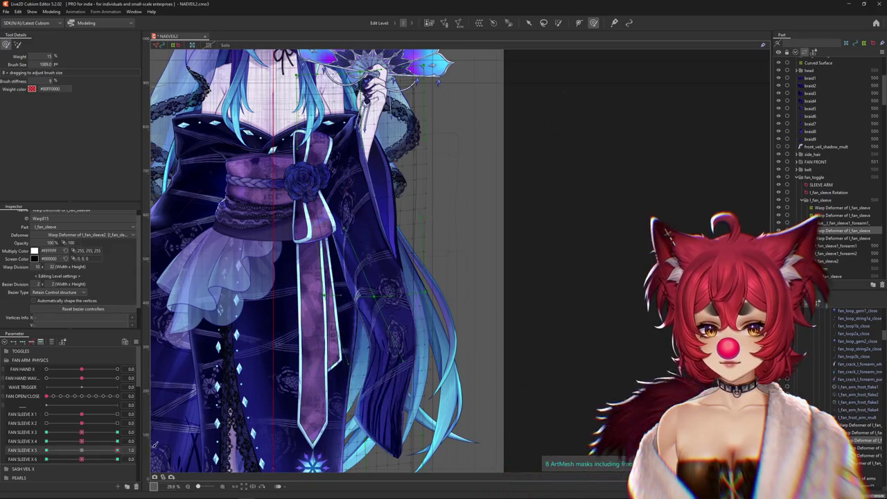
{"action": "left_click", "coordinate": [24, 450]}
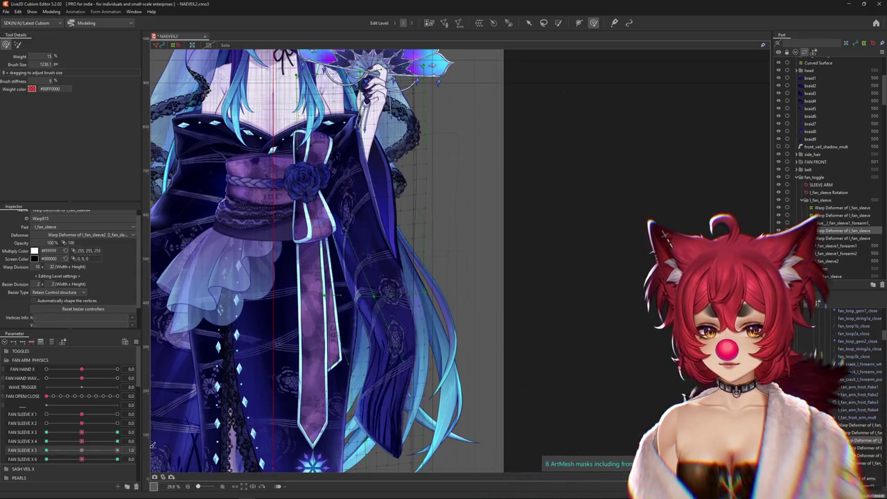
- Sculpt the sleeve down and right at FAN SLEEVE X 6 = -1.0 with an enlarged brush
{"action": "left_click", "coordinate": [117, 459]}
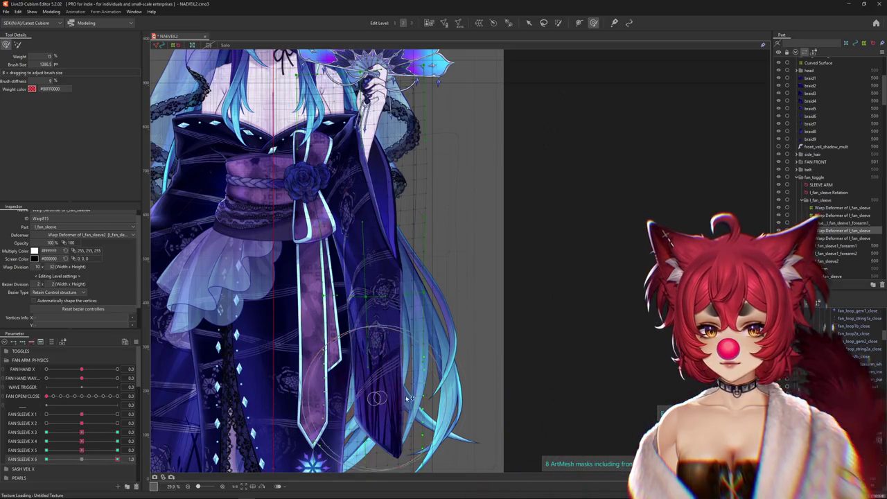
{"action": "left_click_drag", "start_coordinate": [355, 396], "coordinate": [406, 397]}
{"action": "left_click", "coordinate": [46, 459]}
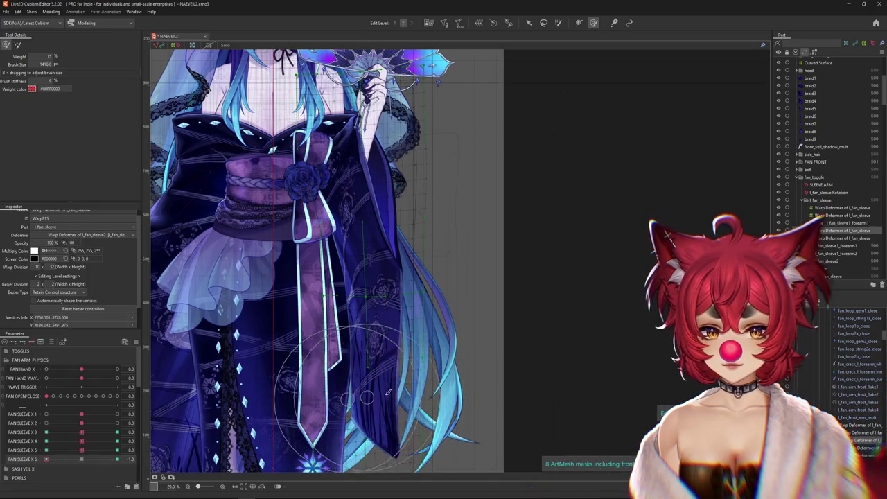
{"action": "left_click_drag", "start_coordinate": [344, 386], "coordinate": [370, 404]}
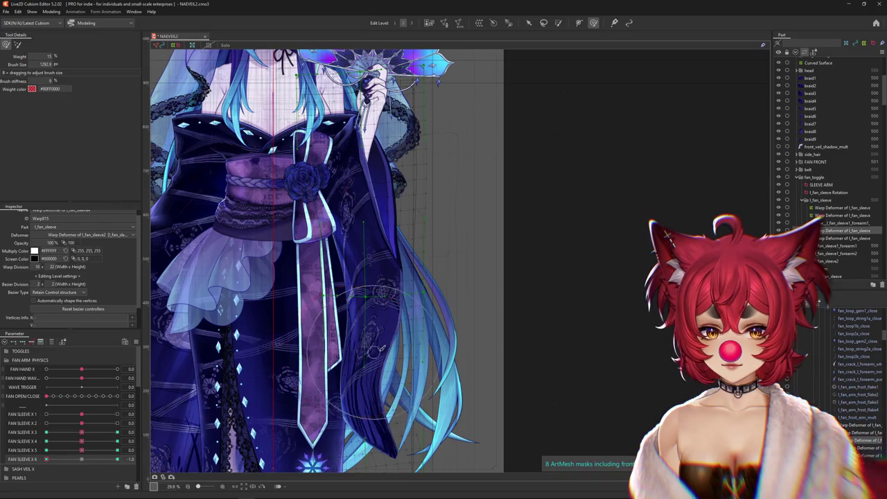
- Refine the lower sleeve at FAN SLEEVE X 6's 1.0 and -1.0 keys, comparing both poses
{"action": "left_click", "coordinate": [117, 459]}
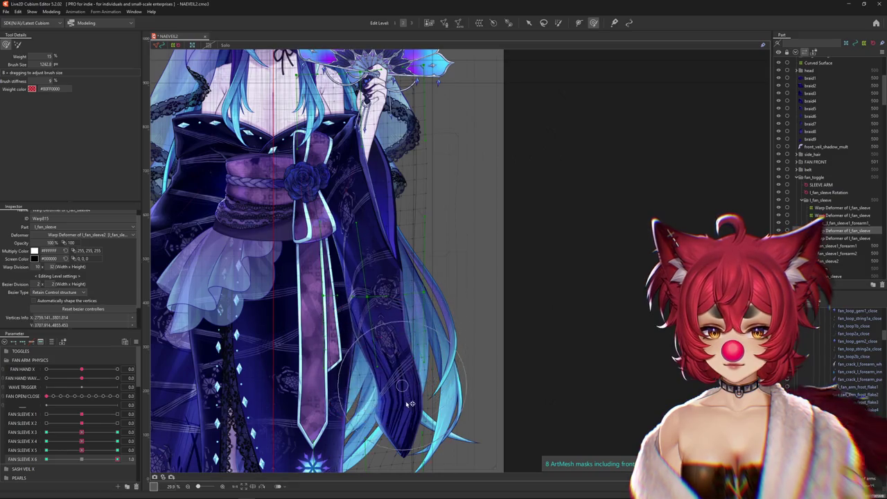
{"action": "left_click_drag", "start_coordinate": [392, 430], "coordinate": [424, 426]}
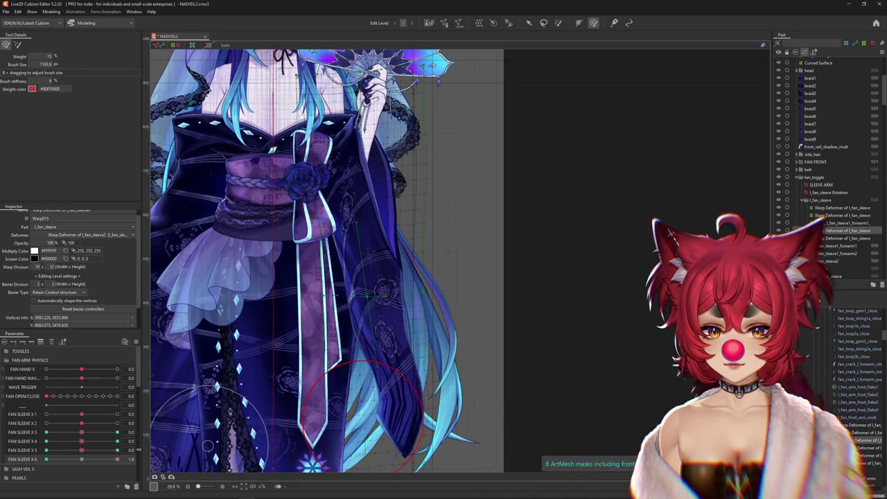
{"action": "left_click", "coordinate": [46, 459]}
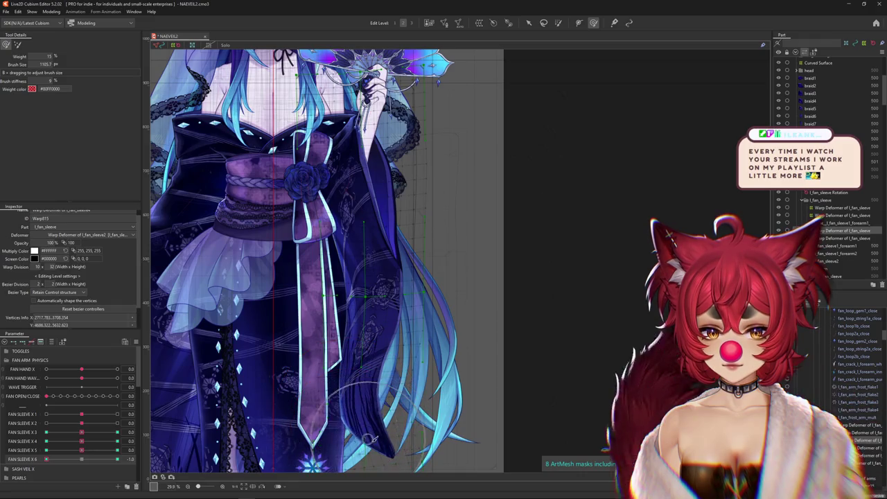
{"action": "left_click_drag", "start_coordinate": [374, 438], "coordinate": [374, 351]}
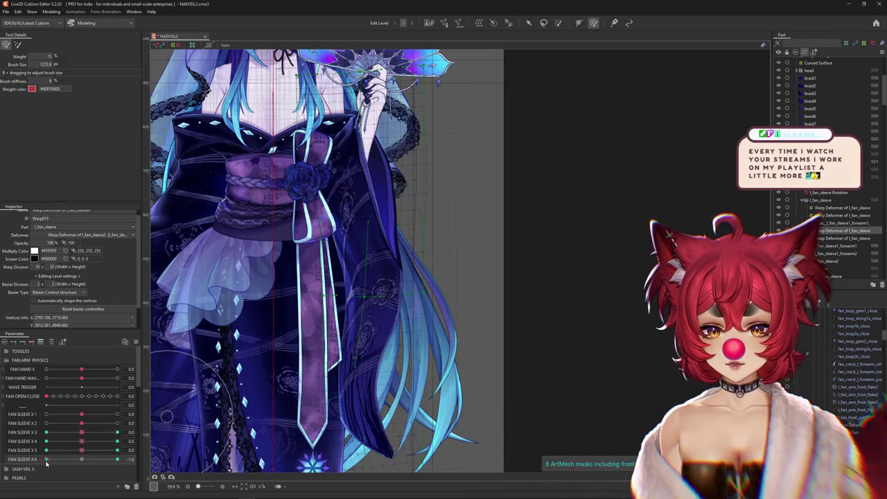
{"action": "left_click", "coordinate": [117, 459]}
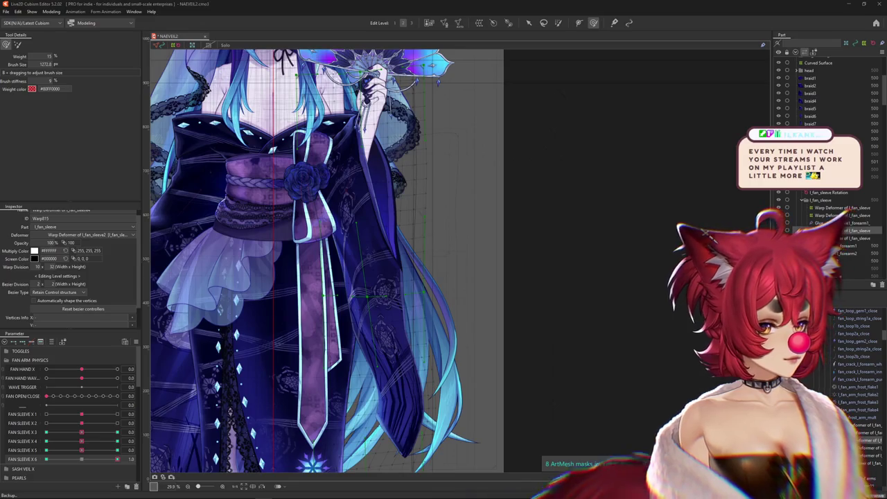
{"action": "left_click", "coordinate": [46, 459]}
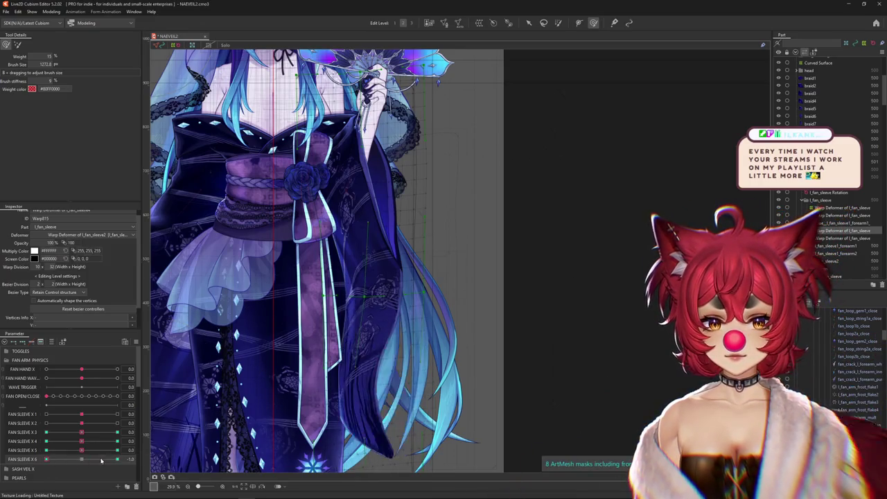
- Preview FAN SLEEVE X 5 and X 4 extremes with the deformer grid hidden via Ctrl+H
{"action": "left_click", "coordinate": [46, 450]}
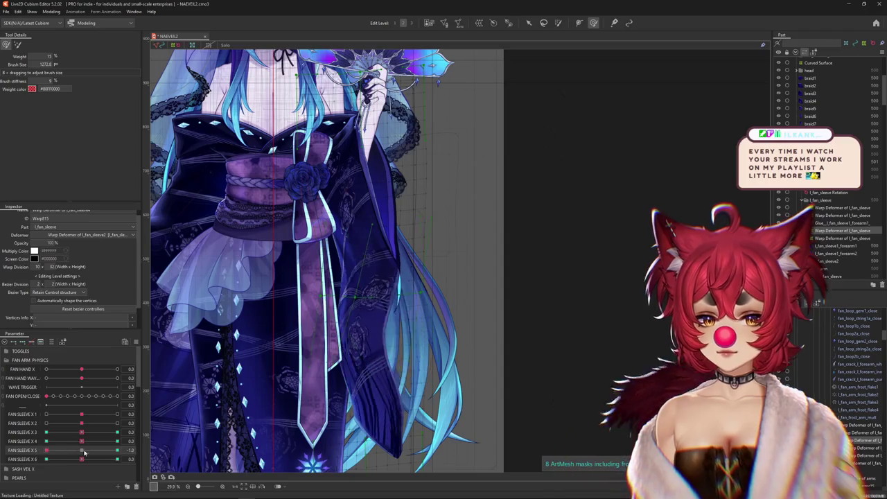
{"action": "left_click", "coordinate": [57, 441]}
{"action": "mouse_move", "coordinate": [67, 441]}
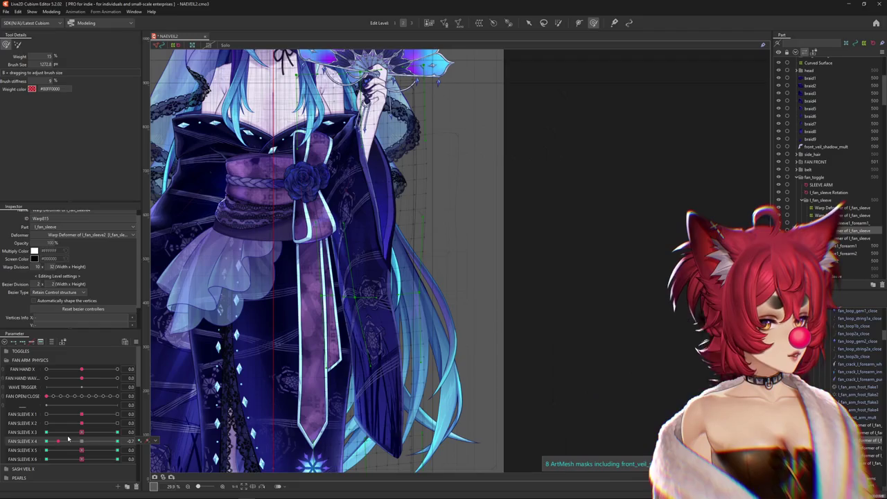
{"action": "left_click", "coordinate": [117, 441]}
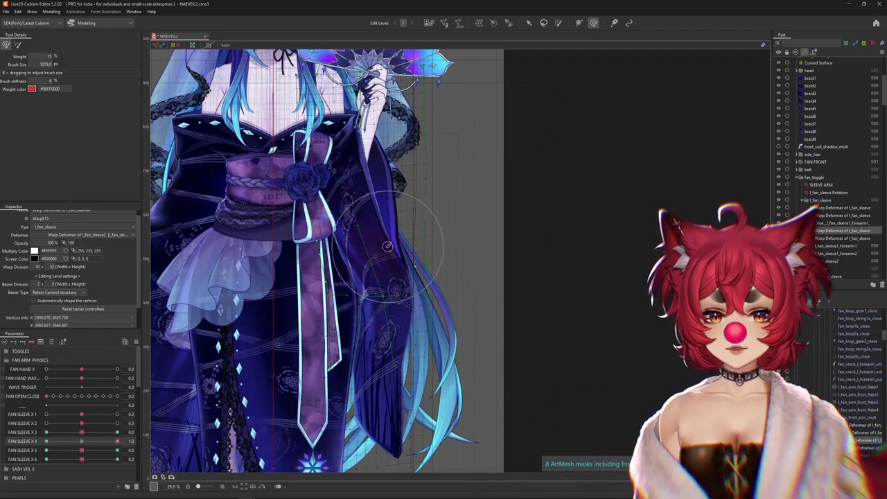
{"action": "key", "text": "ctrl+h"}
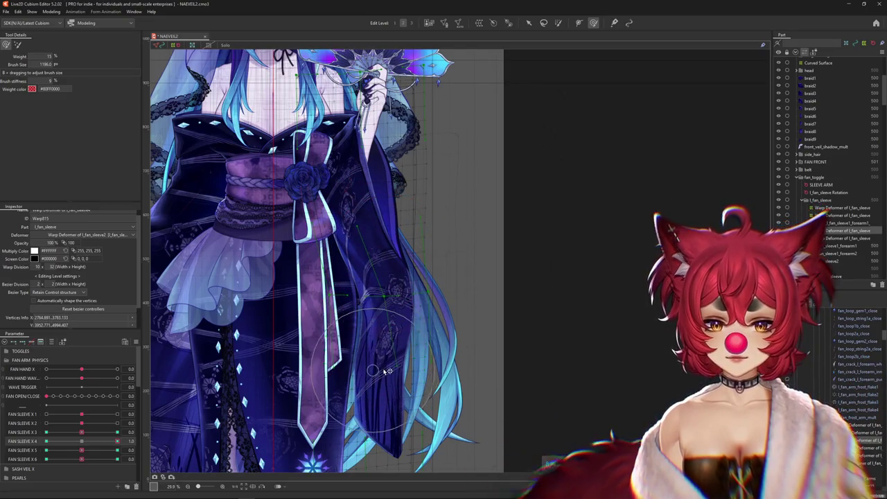
{"action": "left_click", "coordinate": [81, 441]}
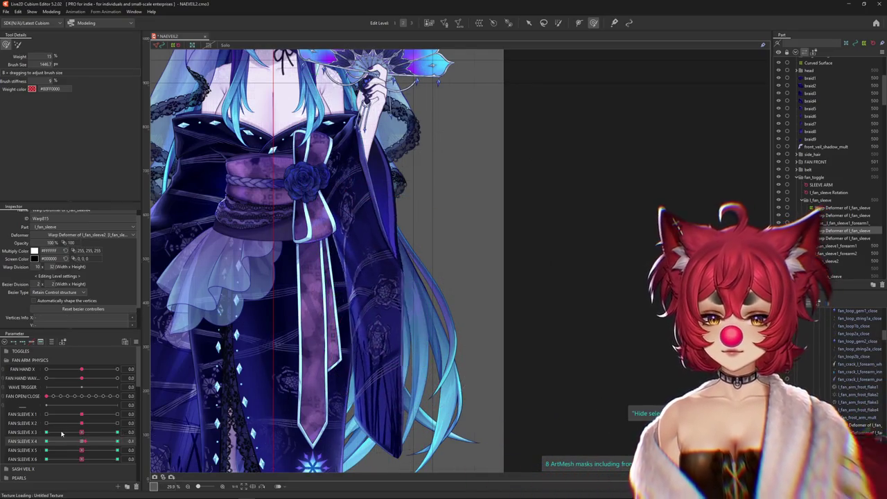
- Pan onto the lower sleeve, select its warp deformer, and enlarge the deform brush to about 2001
{"action": "left_click_drag", "start_coordinate": [397, 307], "coordinate": [361, 325]}
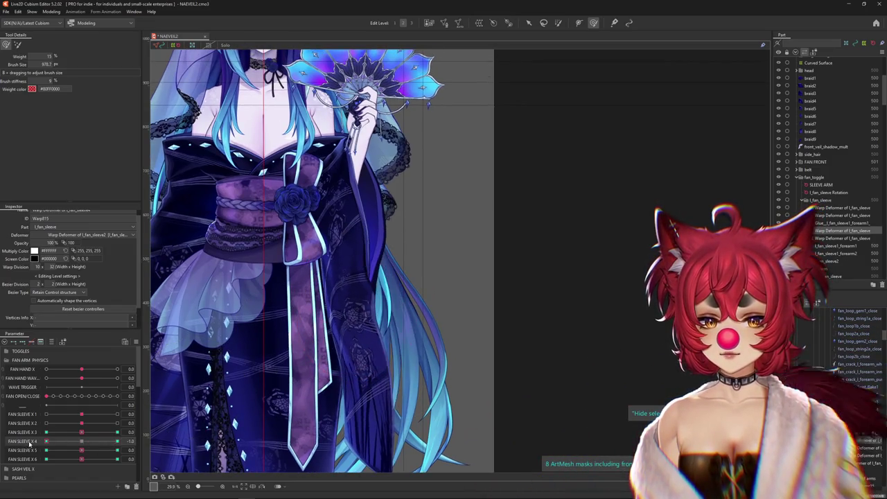
{"action": "left_click", "coordinate": [349, 337]}
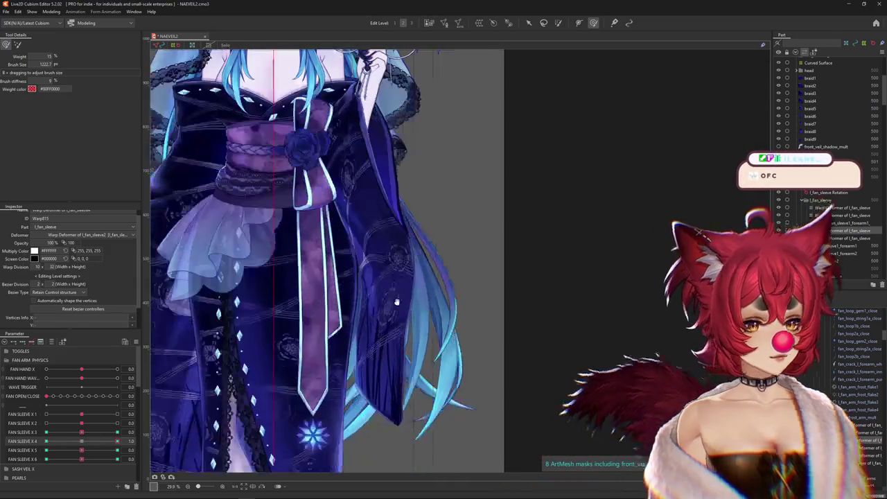
{"action": "left_click_drag", "start_coordinate": [381, 368], "coordinate": [400, 309]}
{"action": "left_click", "coordinate": [818, 262]}
{"action": "mouse_move", "coordinate": [388, 270]}
{"action": "left_mouse_down"}
{"action": "mouse_move", "coordinate": [396, 279]}
{"action": "mouse_move", "coordinate": [360, 270]}
{"action": "left_mouse_up"}
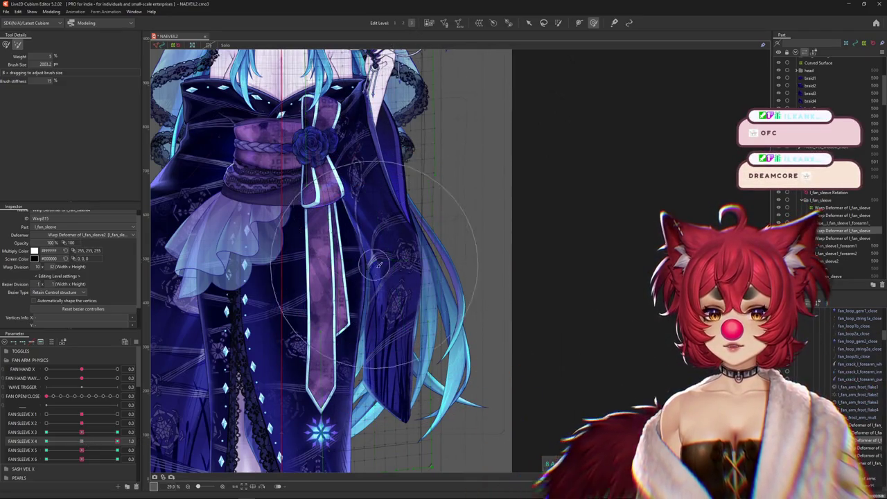
- Bend the lower sleeve vertices at FAN SLEEVE X 4's 1.0 keyform
{"action": "left_click", "coordinate": [46, 441]}
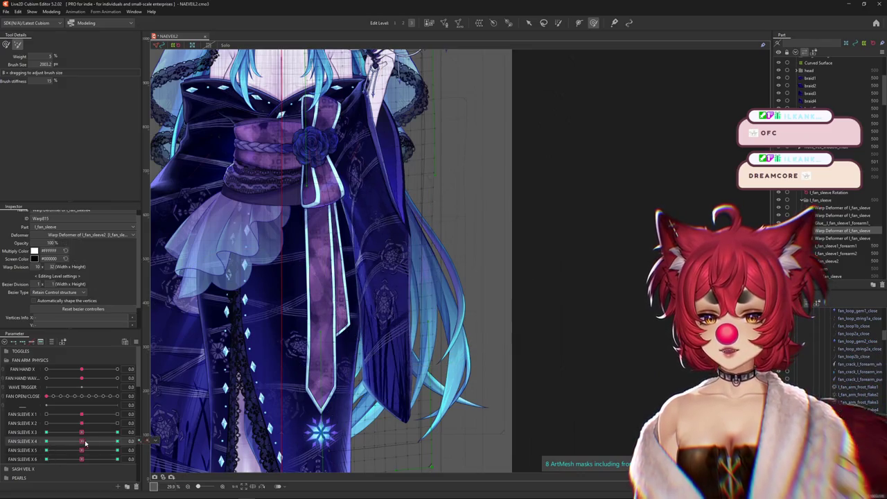
{"action": "left_click", "coordinate": [82, 441]}
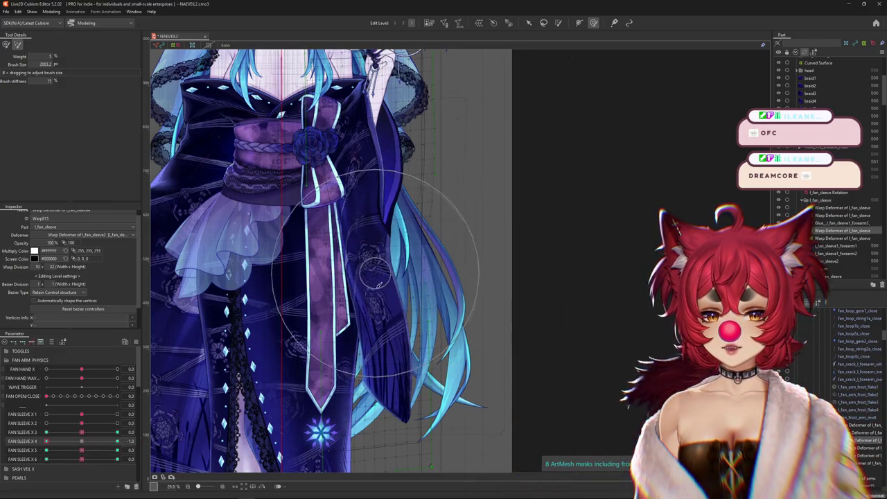
{"action": "left_click_drag", "start_coordinate": [83, 441], "coordinate": [117, 441]}
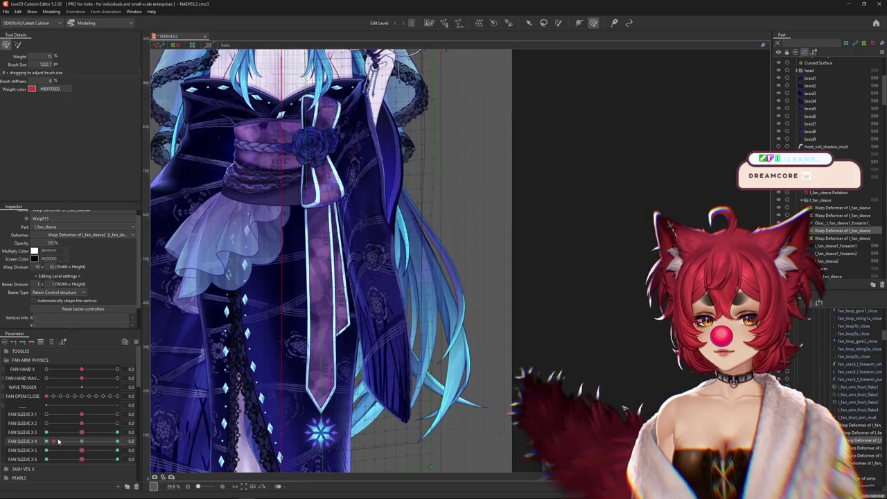
{"action": "left_click_drag", "start_coordinate": [389, 322], "coordinate": [433, 317]}
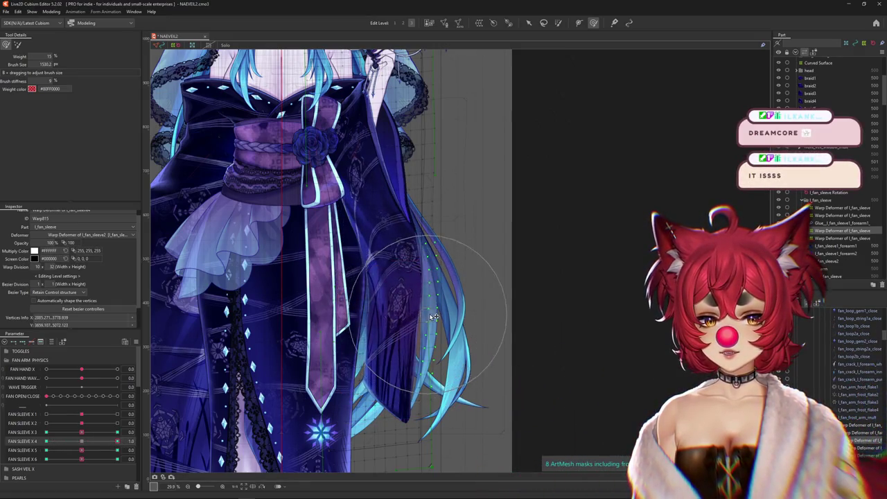
{"action": "scroll", "coordinate": [427, 316], "scroll_direction": "up", "scroll_amount": 1}
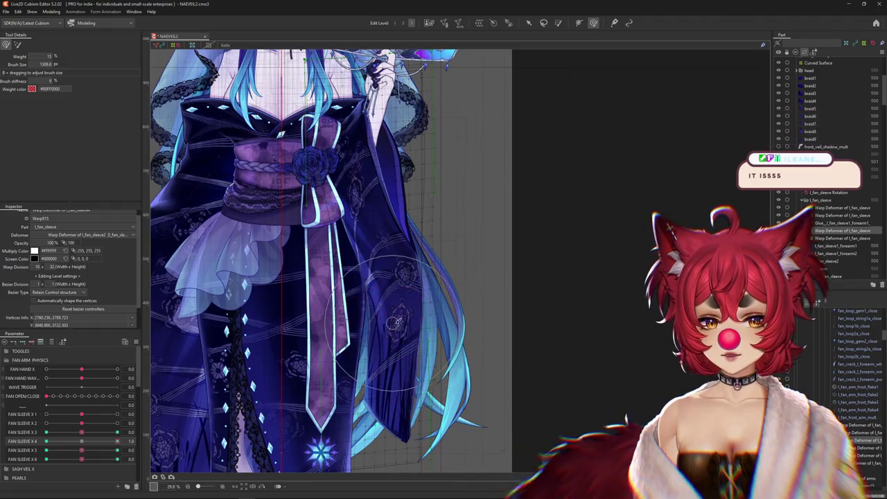
{"action": "left_click_drag", "start_coordinate": [399, 310], "coordinate": [323, 336]}
- Reshape the sleeve and skirt mesh, tweaking the FAN SLEEVE X 4 minimum pose
{"action": "mouse_move", "coordinate": [84, 442]}
{"action": "left_mouse_down"}
{"action": "mouse_move", "coordinate": [96, 441]}
{"action": "mouse_move", "coordinate": [46, 448]}
{"action": "left_mouse_up"}
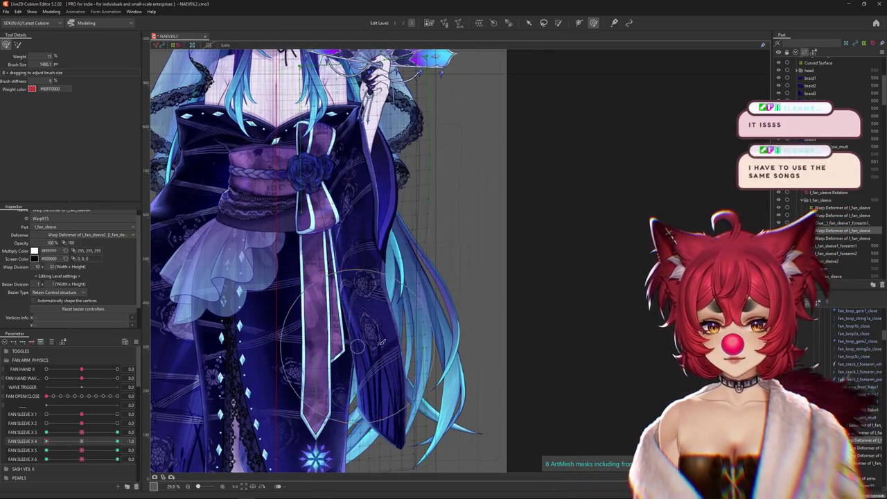
{"action": "left_click_drag", "start_coordinate": [373, 357], "coordinate": [223, 331]}
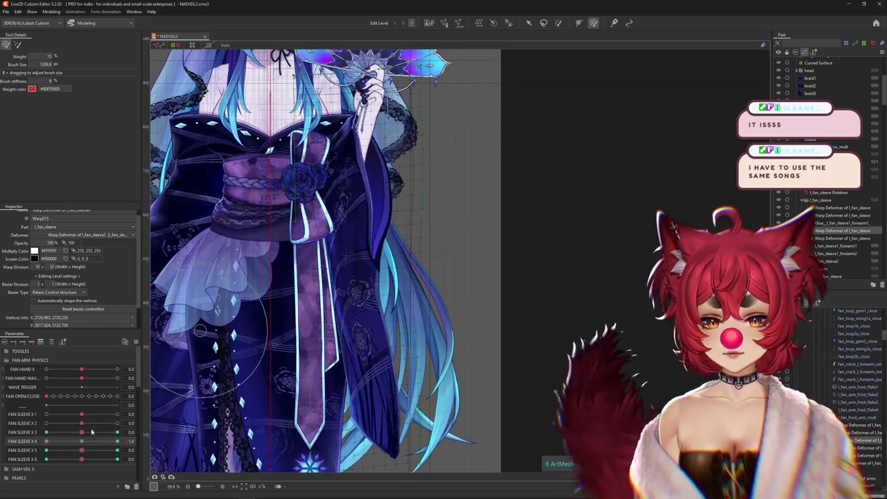
{"action": "left_click_drag", "start_coordinate": [361, 203], "coordinate": [337, 207]}
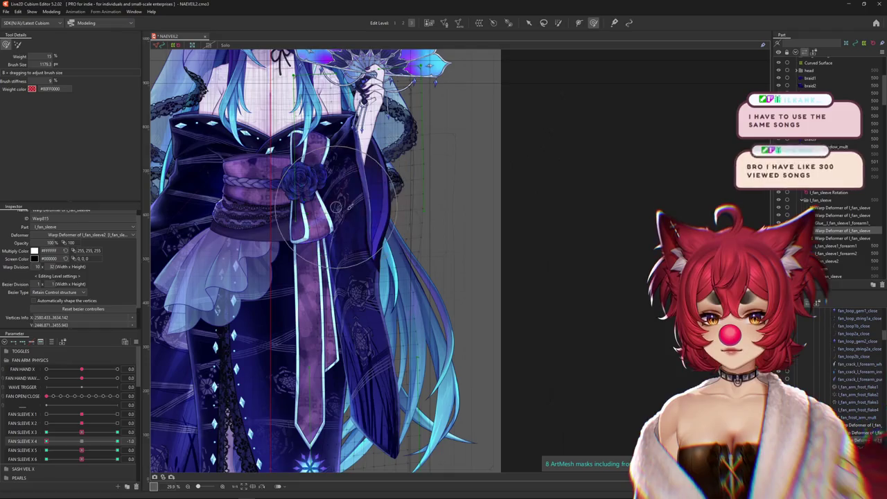
{"action": "left_click_drag", "start_coordinate": [56, 442], "coordinate": [117, 441]}
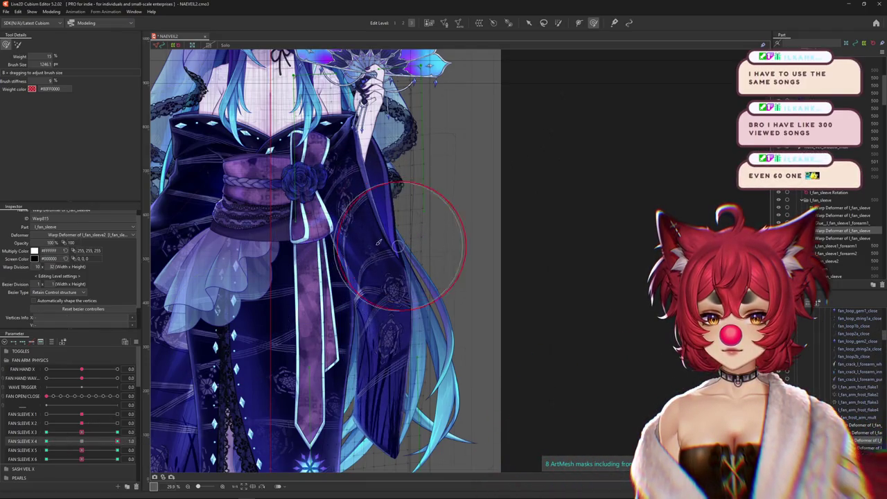
{"action": "left_click_drag", "start_coordinate": [116, 441], "coordinate": [11, 441]}
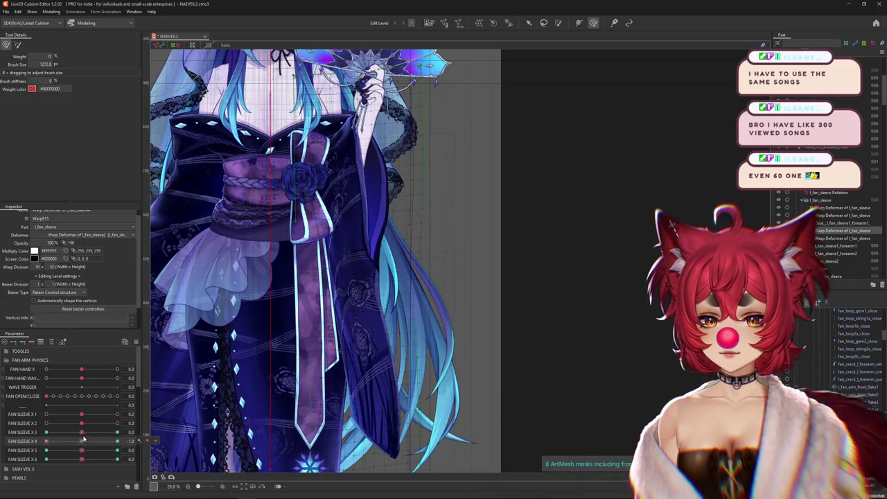
{"action": "left_click_drag", "start_coordinate": [361, 298], "coordinate": [356, 232]}
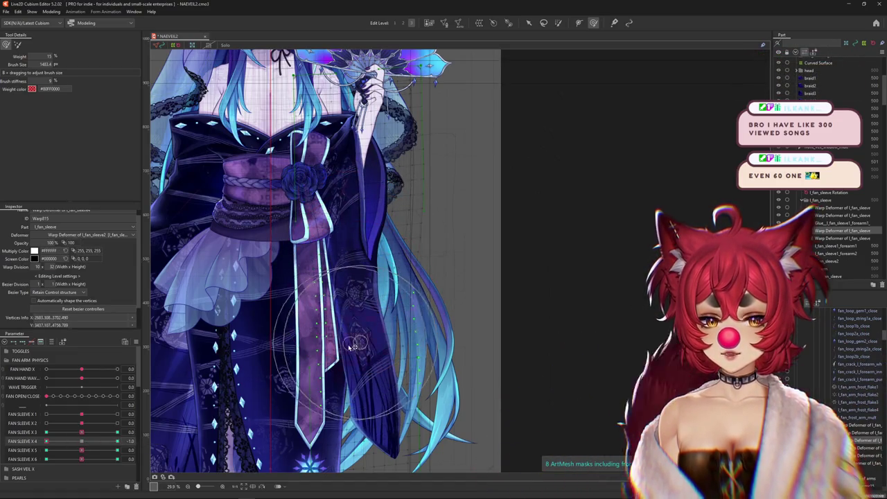
- Recentre FAN SLEEVE X 4 and scrub FAN SLEEVE X 5 and X 6 to preview sleeve motion
{"action": "left_click", "coordinate": [125, 452]}
{"action": "left_click_drag", "start_coordinate": [126, 452], "coordinate": [81, 456]}
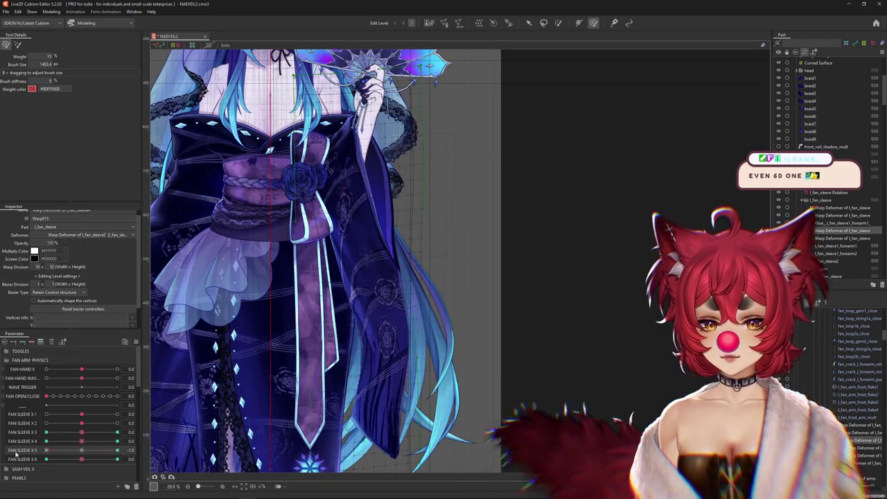
{"action": "left_click_drag", "start_coordinate": [82, 459], "coordinate": [21, 447]}
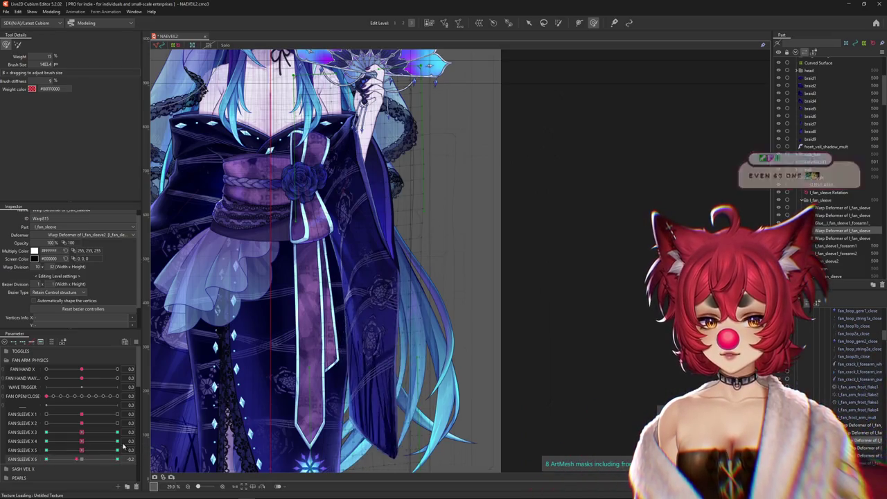
{"action": "scroll", "coordinate": [158, 371], "scroll_direction": "up", "scroll_amount": 1}
{"action": "scroll", "coordinate": [158, 370], "scroll_direction": "up", "scroll_amount": 1}
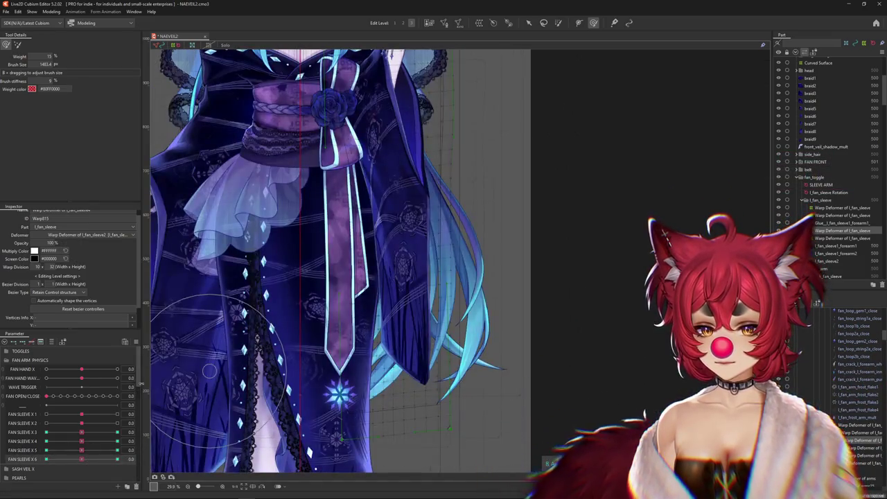
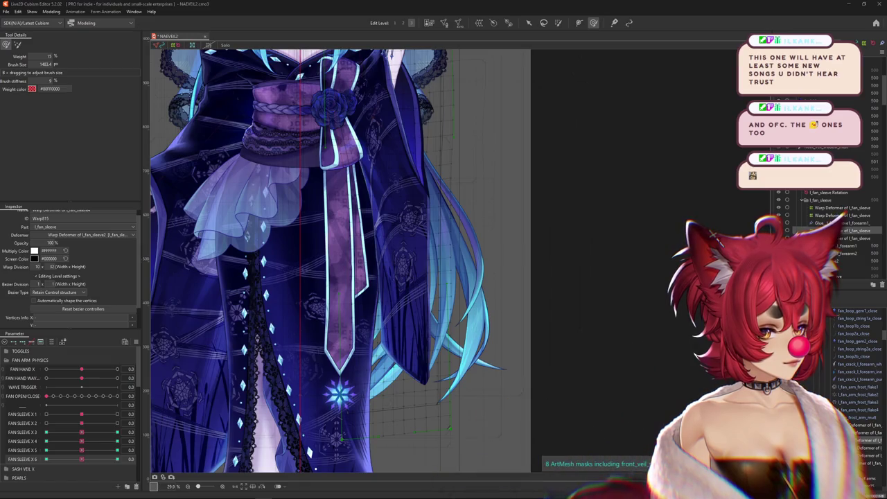
- Set the weight brush to 15% and paint deformer weight over the light-blue hair strands
{"action": "scroll", "coordinate": [376, 299], "scroll_direction": "down", "scroll_amount": 5}
{"action": "scroll", "coordinate": [441, 335], "scroll_direction": "up", "scroll_amount": 5}
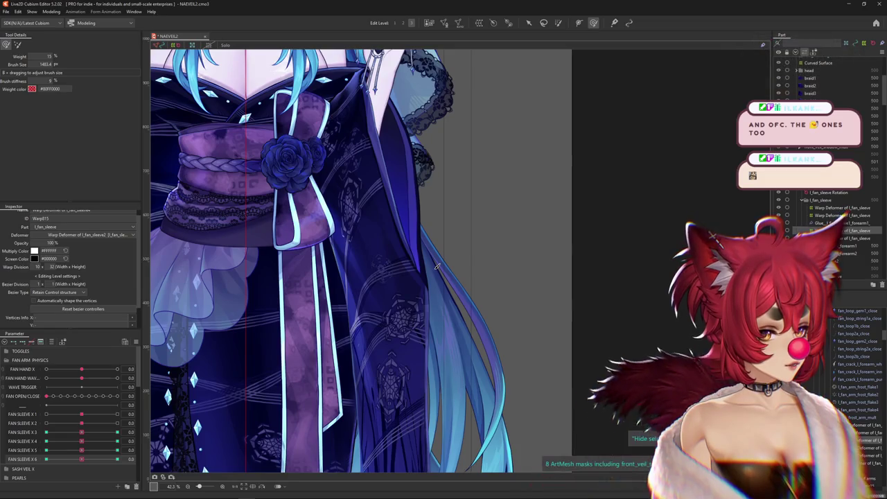
{"action": "scroll", "coordinate": [441, 283], "scroll_direction": "down", "scroll_amount": 3}
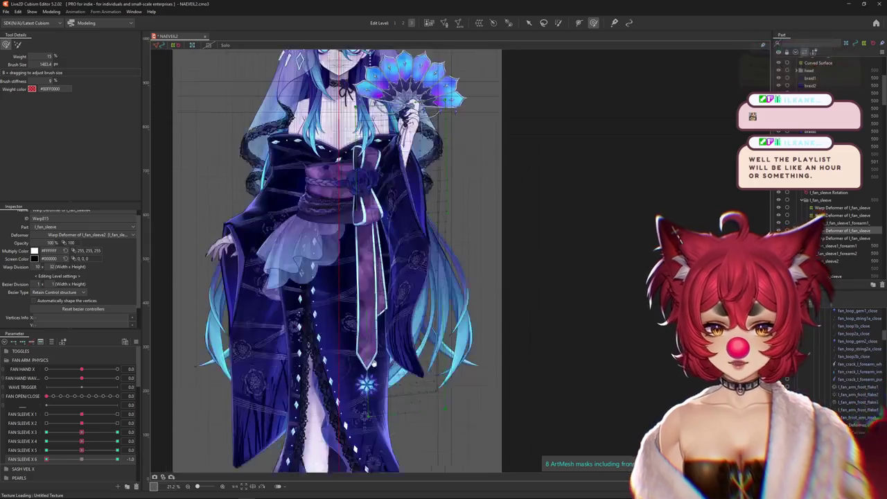
{"action": "left_click_drag", "start_coordinate": [519, 367], "coordinate": [499, 350]}
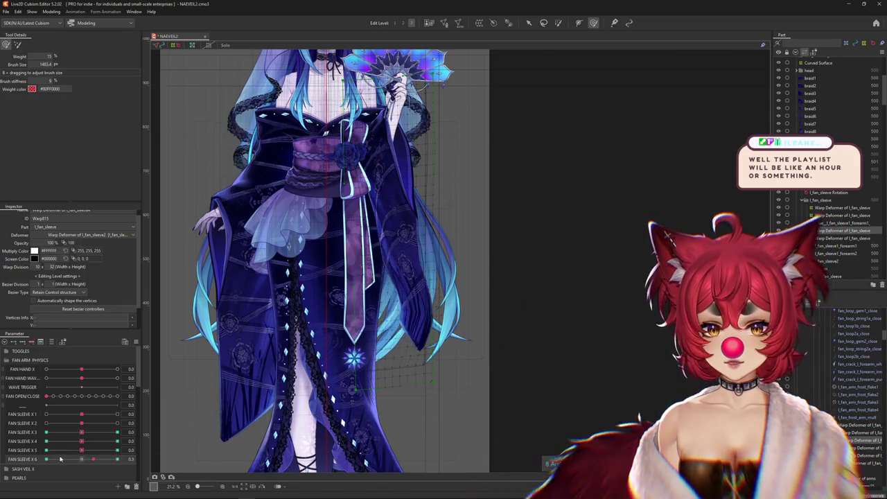
{"action": "scroll", "coordinate": [385, 377], "scroll_direction": "up", "scroll_amount": 2}
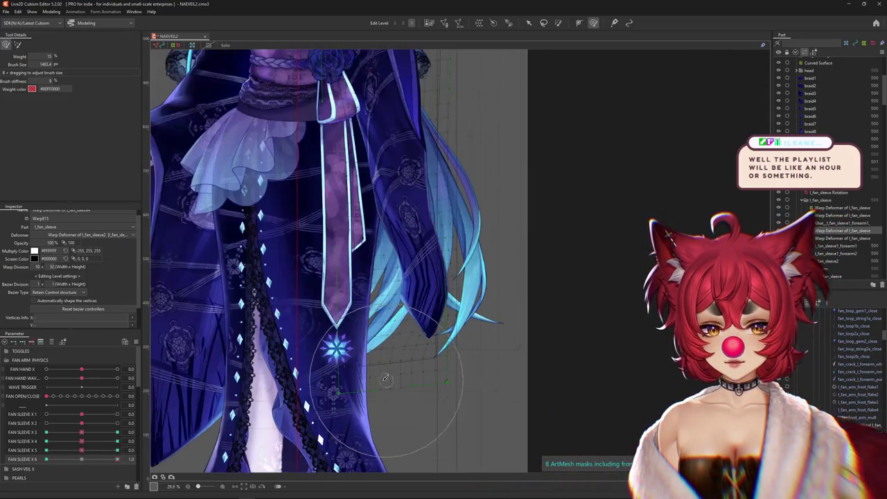
{"action": "left_click_drag", "start_coordinate": [381, 373], "coordinate": [315, 402]}
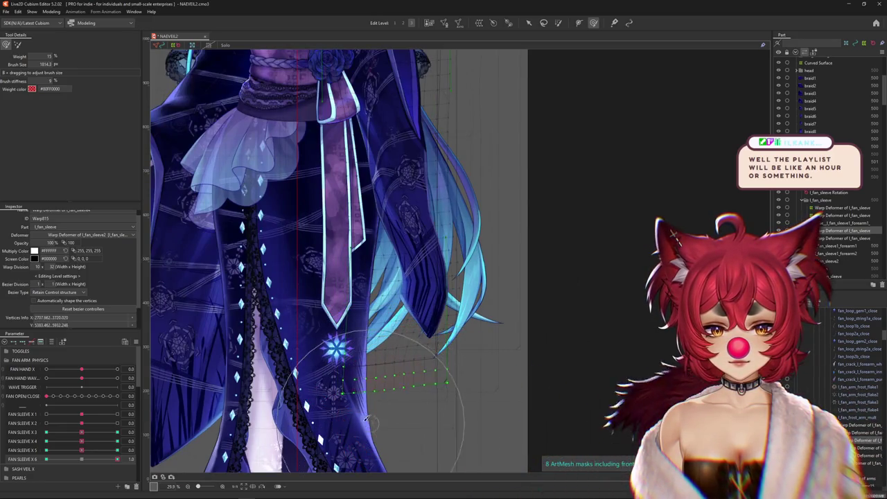
{"action": "mouse_move", "coordinate": [344, 356]}
{"action": "left_mouse_down"}
{"action": "mouse_move", "coordinate": [402, 324]}
{"action": "mouse_move", "coordinate": [421, 293]}
{"action": "left_mouse_up"}
{"action": "left_click_drag", "start_coordinate": [298, 298], "coordinate": [380, 323]}
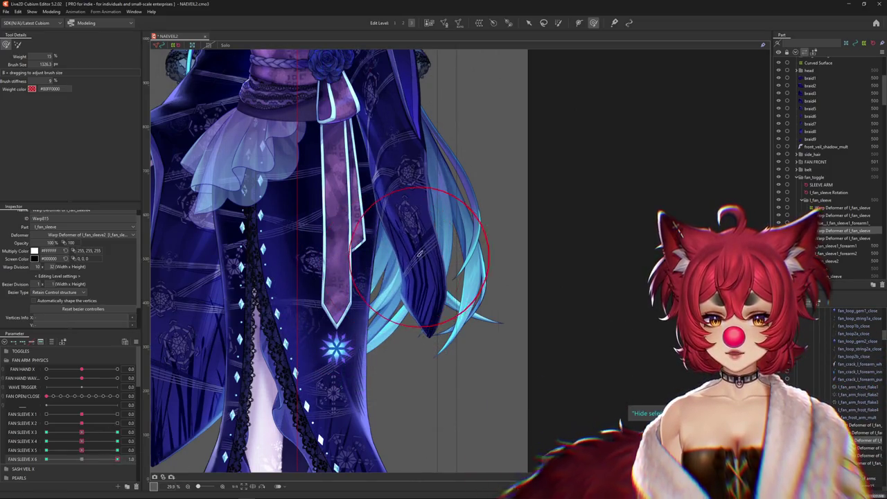
{"action": "left_click_drag", "start_coordinate": [409, 229], "coordinate": [419, 256]}
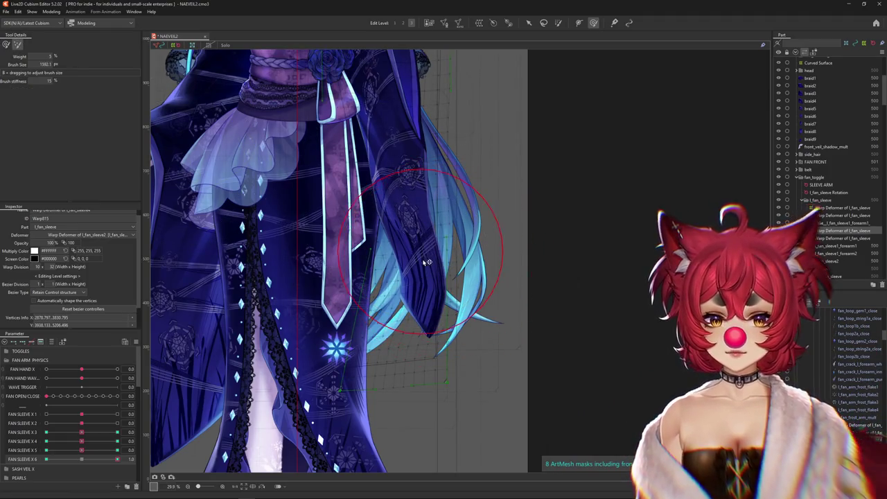
{"action": "left_click_drag", "start_coordinate": [414, 298], "coordinate": [457, 298]}
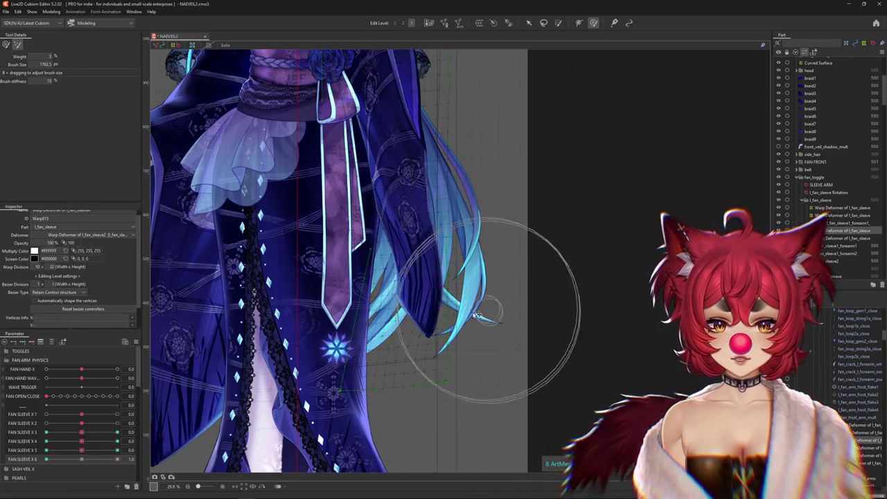
{"action": "mouse_move", "coordinate": [395, 298]}
{"action": "left_mouse_down"}
{"action": "mouse_move", "coordinate": [411, 339]}
{"action": "mouse_move", "coordinate": [429, 341]}
{"action": "left_mouse_up"}
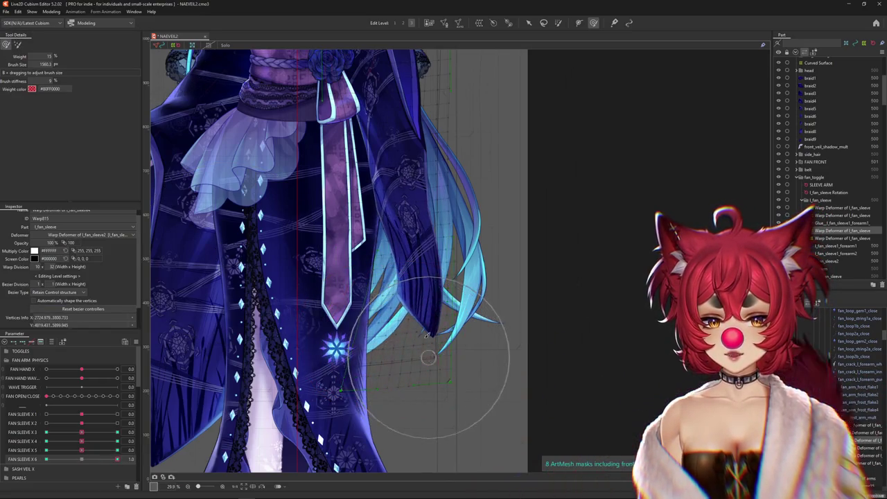
- Paint weight onto the lower sleeve, testing FAN SLEEVE X 6 between 1.0 and -1.0
{"action": "left_click_drag", "start_coordinate": [117, 459], "coordinate": [117, 459]}
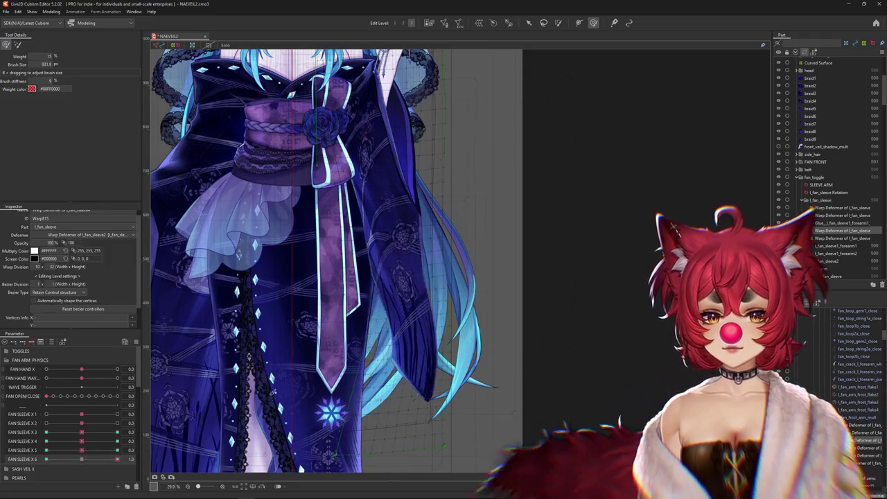
{"action": "left_click_drag", "start_coordinate": [393, 243], "coordinate": [387, 237]}
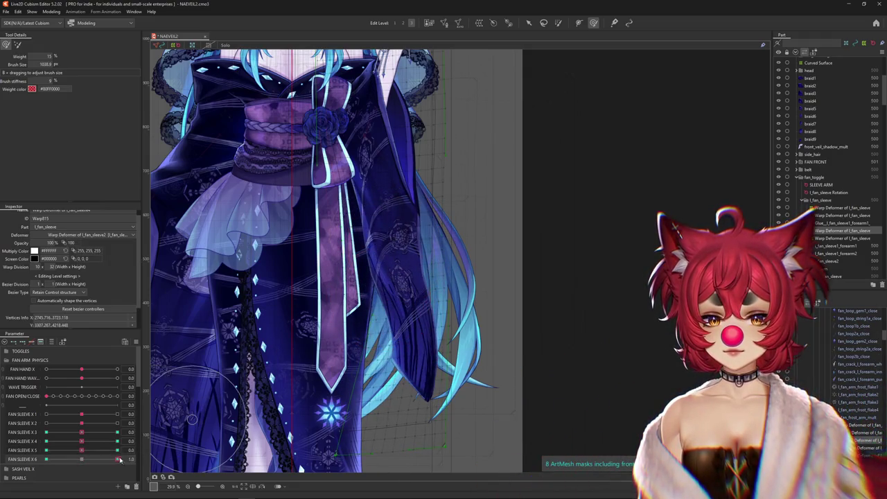
{"action": "left_click_drag", "start_coordinate": [121, 459], "coordinate": [46, 458]}
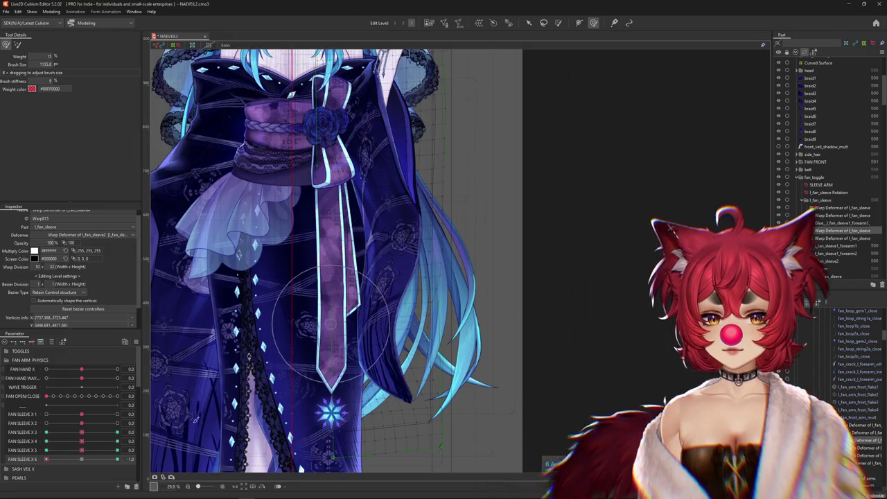
{"action": "key", "text": "ctrl+z"}
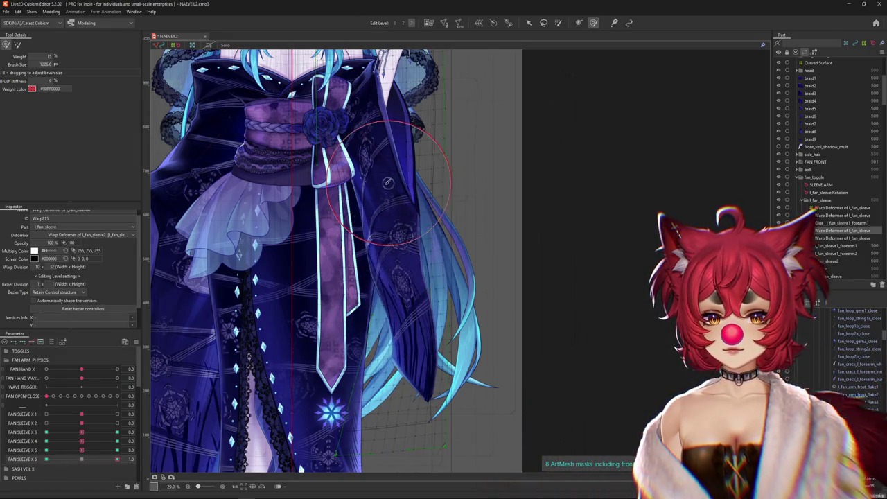
{"action": "left_click_drag", "start_coordinate": [117, 459], "coordinate": [3, 460]}
{"action": "left_click_drag", "start_coordinate": [389, 207], "coordinate": [399, 208]}
- Open Physics Settings from the Modeling commands list
{"action": "left_click", "coordinate": [48, 13]}
{"action": "left_click", "coordinate": [50, 12]}
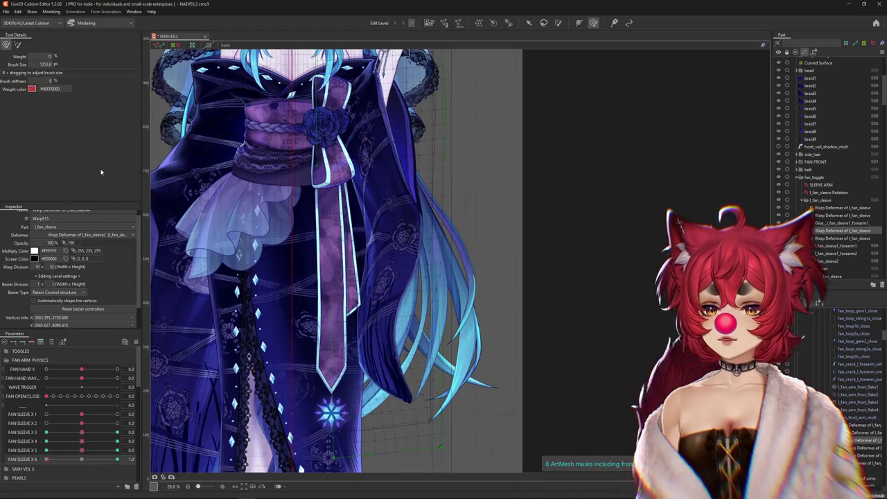
{"action": "left_click", "coordinate": [52, 12]}
{"action": "key", "text": "Return"}
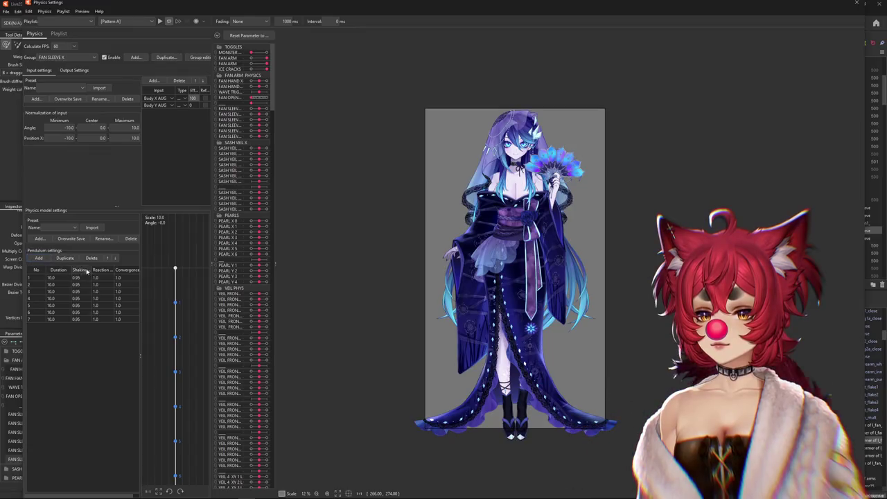
- Set all pendulums to shaking 0.89, reaction 1.2 and convergence 0.8
{"action": "key", "text": "Return"}
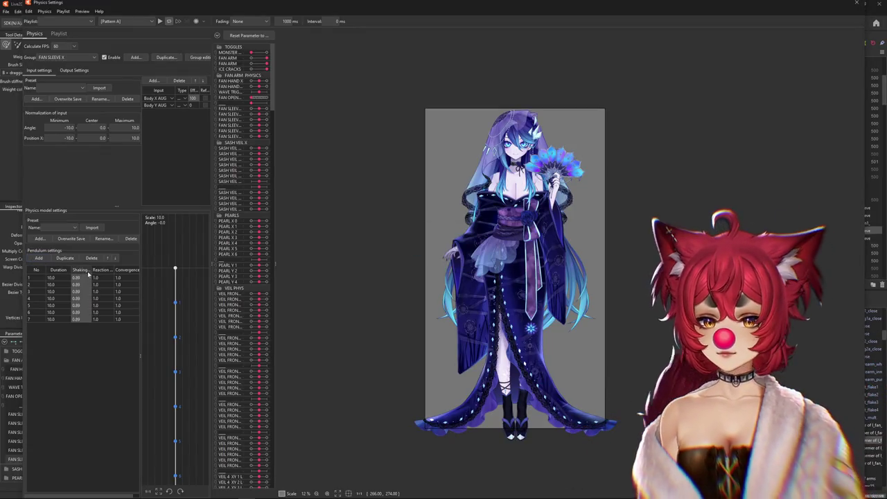
{"action": "double_click", "coordinate": [108, 278]}
{"action": "type", "text": ".2"}
{"action": "key", "text": "Return"}
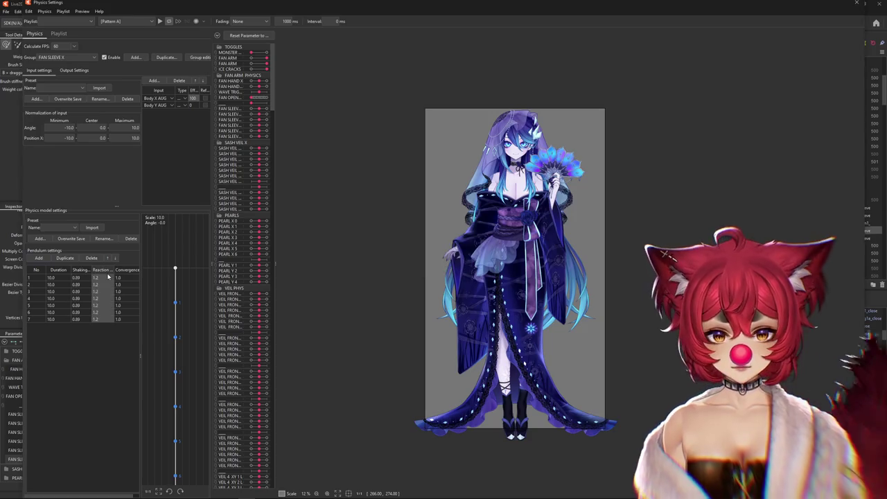
{"action": "double_click", "coordinate": [127, 275]}
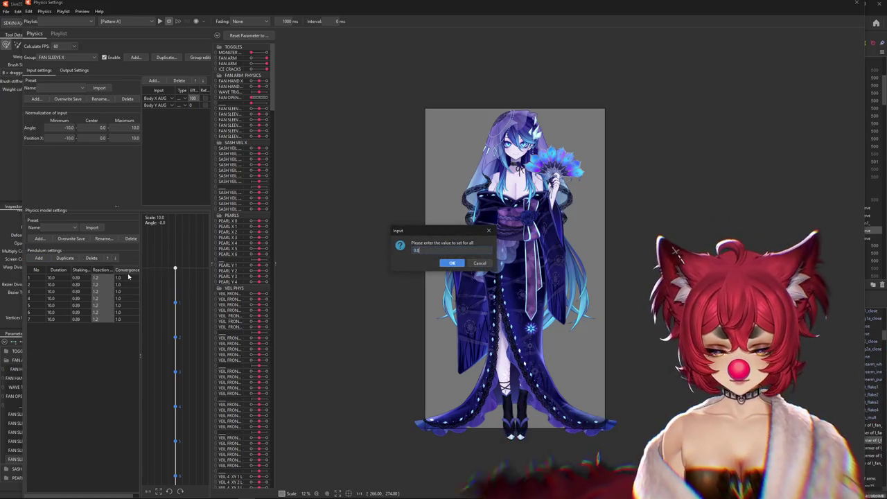
{"action": "type", "text": "0.8"}
{"action": "key", "text": "Return"}
- Add FAN SLEEVE X 1–6 as outputs and fit output magnification to the parameter ranges
{"action": "left_click", "coordinate": [73, 70]}
{"action": "left_click", "coordinate": [34, 80]}
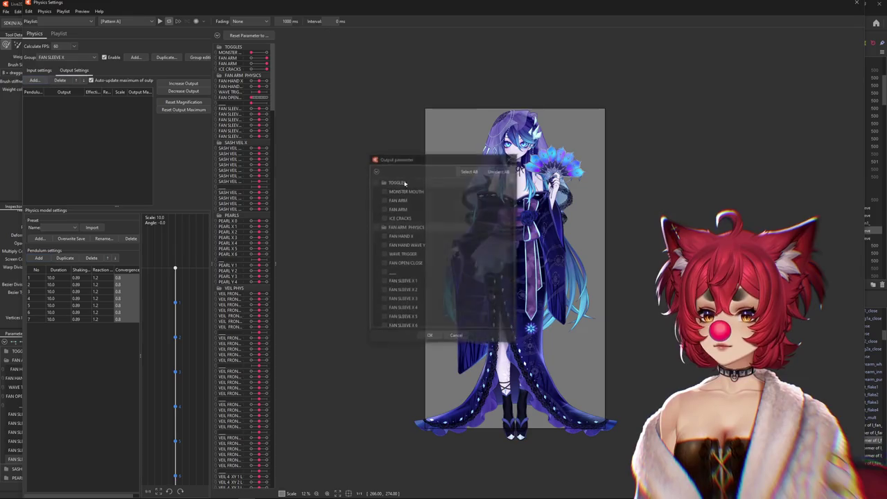
{"action": "scroll", "coordinate": [407, 244], "scroll_direction": "down", "scroll_amount": 2}
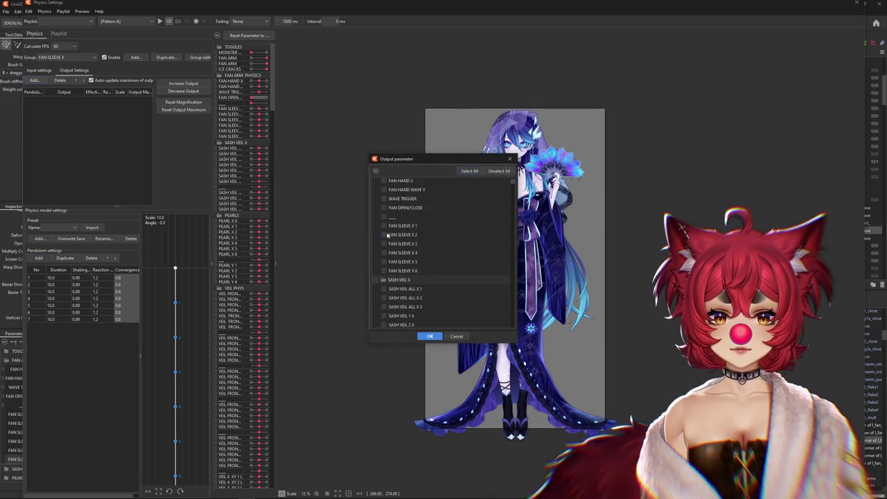
{"action": "left_click", "coordinate": [421, 337]}
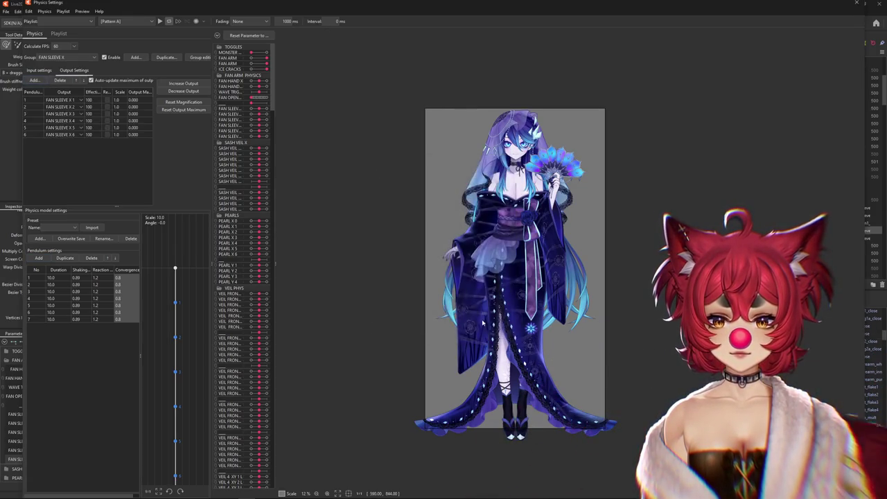
{"action": "scroll", "coordinate": [564, 217], "scroll_direction": "up", "scroll_amount": 2}
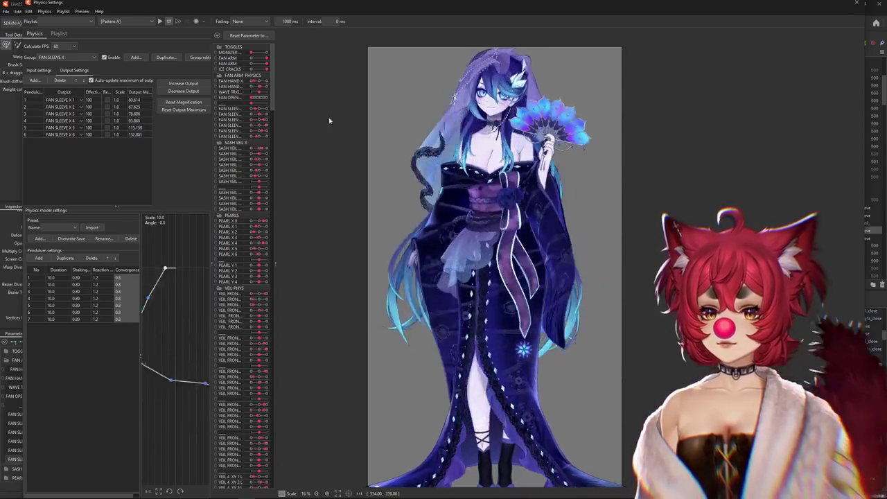
{"action": "left_click", "coordinate": [183, 102]}
{"action": "left_click", "coordinate": [457, 263]}
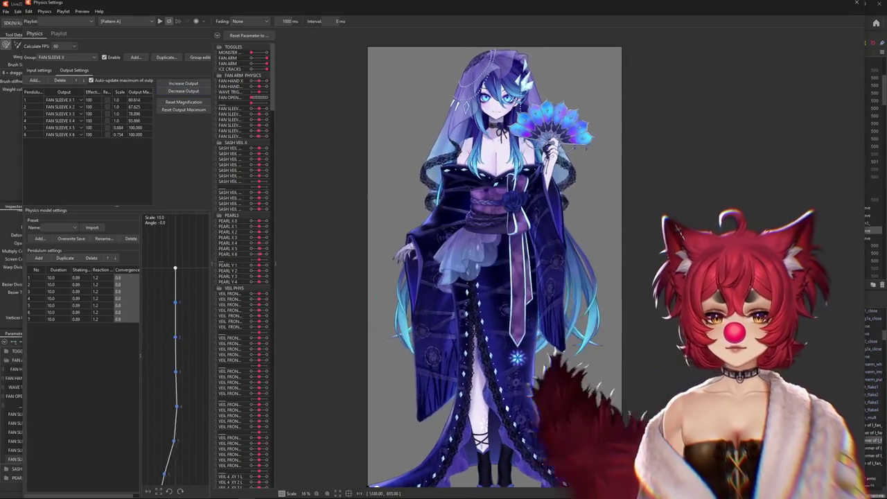
- Swing the preview model to test the sway, and refit the output magnification
{"action": "left_click", "coordinate": [39, 70]}
{"action": "left_click_drag", "start_coordinate": [552, 254], "coordinate": [473, 233]}
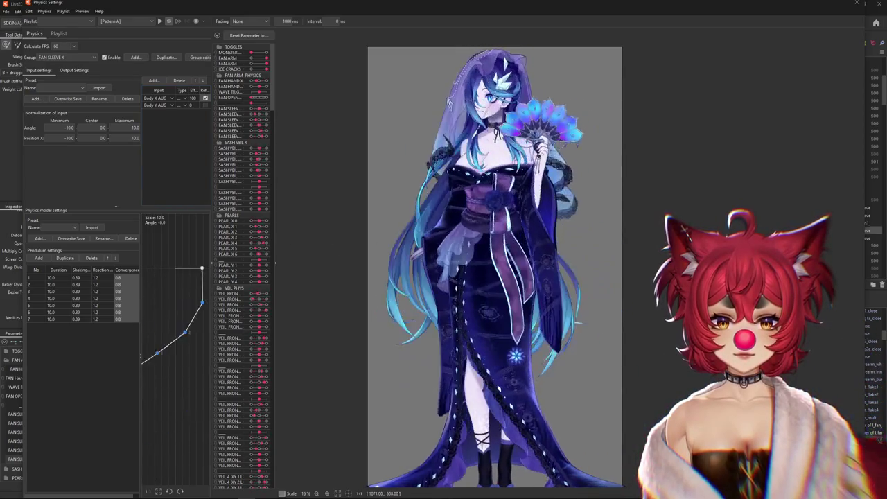
{"action": "left_click_drag", "start_coordinate": [473, 232], "coordinate": [325, 222]}
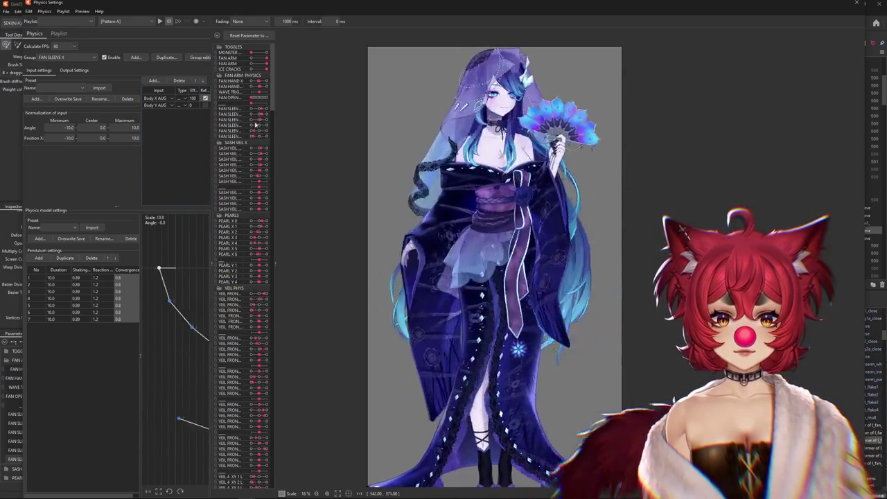
{"action": "left_click", "coordinate": [73, 70]}
{"action": "left_click", "coordinate": [183, 102]}
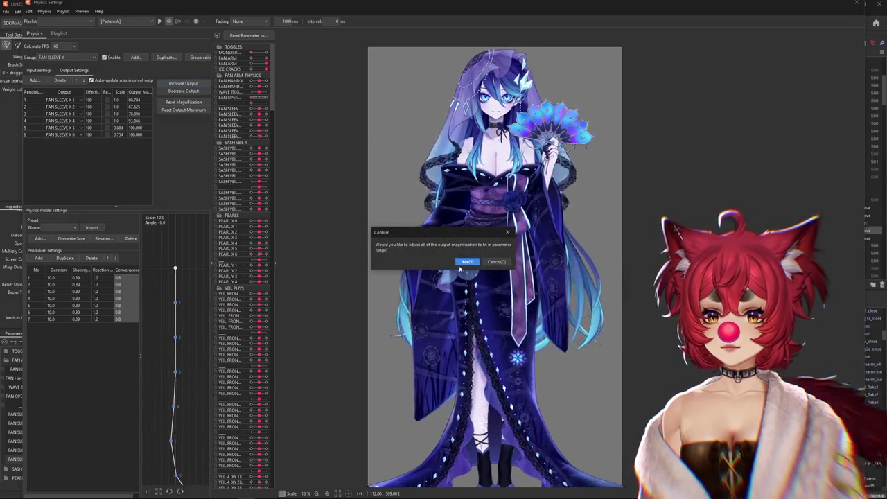
{"action": "left_click", "coordinate": [466, 262]}
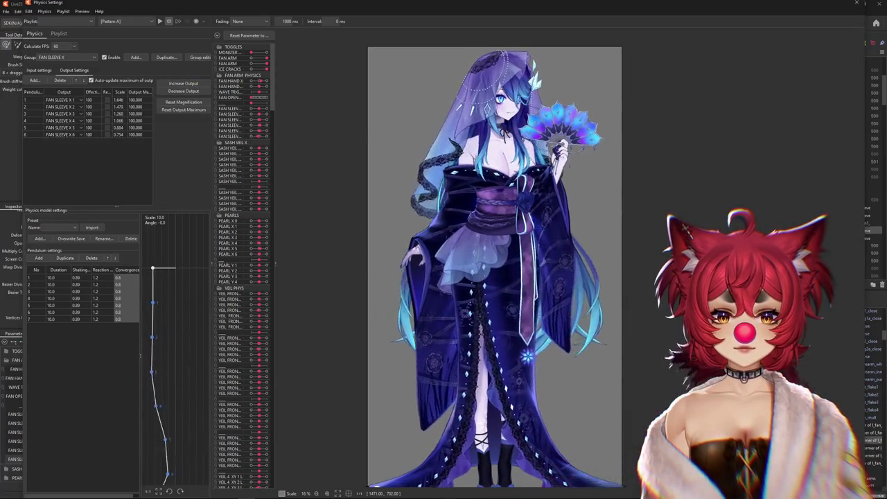
{"action": "left_click_drag", "start_coordinate": [476, 100], "coordinate": [448, 96]}
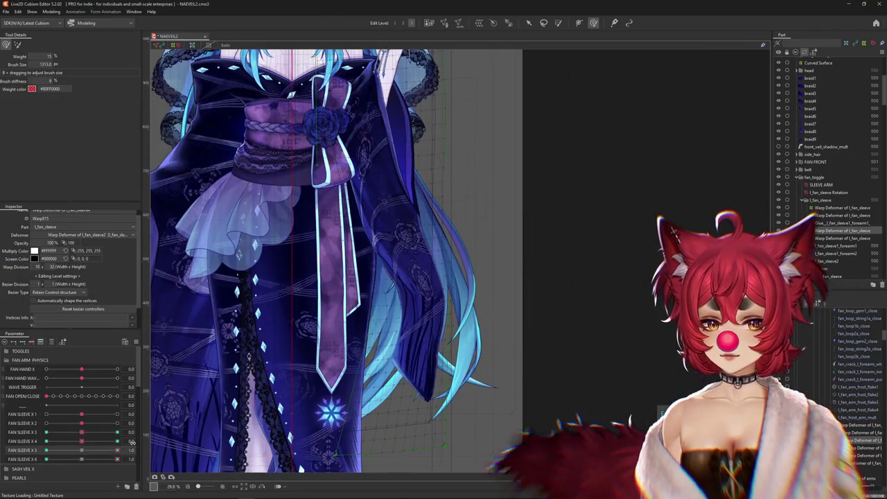
- Preview the sleeve sway on FAN SLEEVE X 6 and check its parameter edit settings
{"action": "left_click_drag", "start_coordinate": [86, 453], "coordinate": [142, 458]}
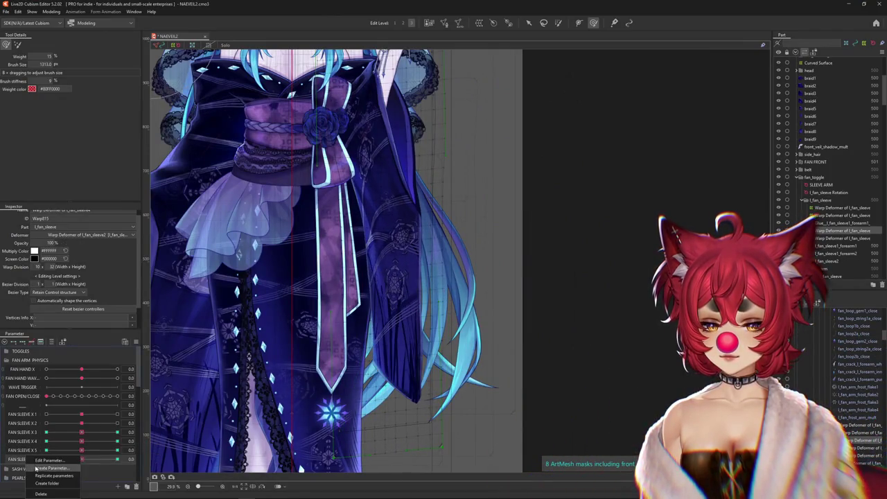
{"action": "left_click", "coordinate": [56, 460]}
{"action": "key", "text": "Escape"}
{"action": "right_click", "coordinate": [42, 459]}
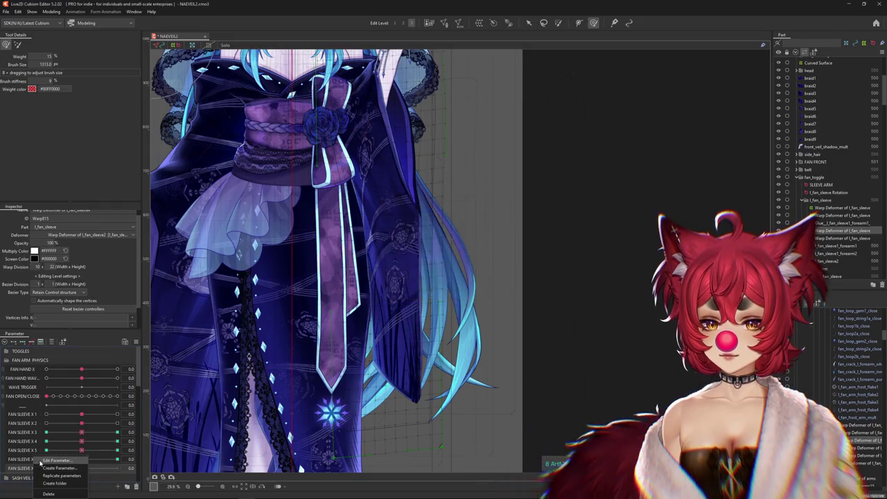
{"action": "left_click", "coordinate": [55, 461]}
{"action": "key", "text": "Return"}
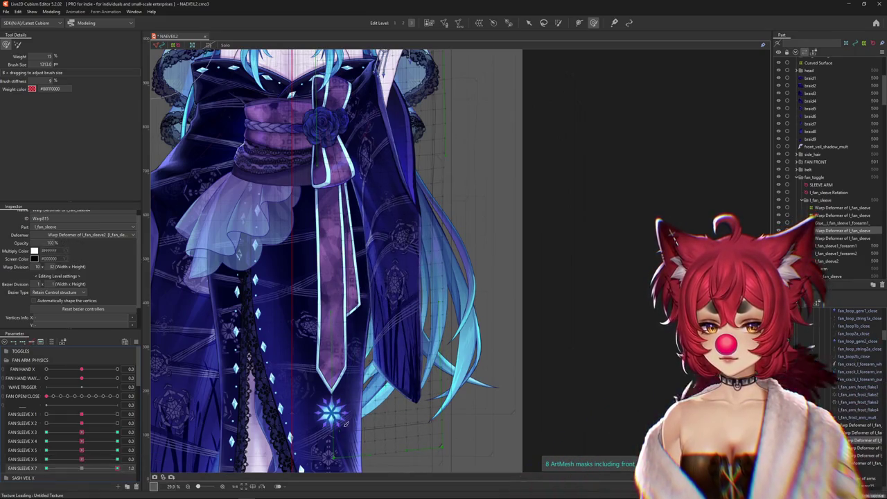
- Resize the brush and push the lower sleeve into shape
{"action": "left_click_drag", "start_coordinate": [345, 424], "coordinate": [333, 372]}
{"action": "left_click_drag", "start_coordinate": [430, 416], "coordinate": [489, 409]}
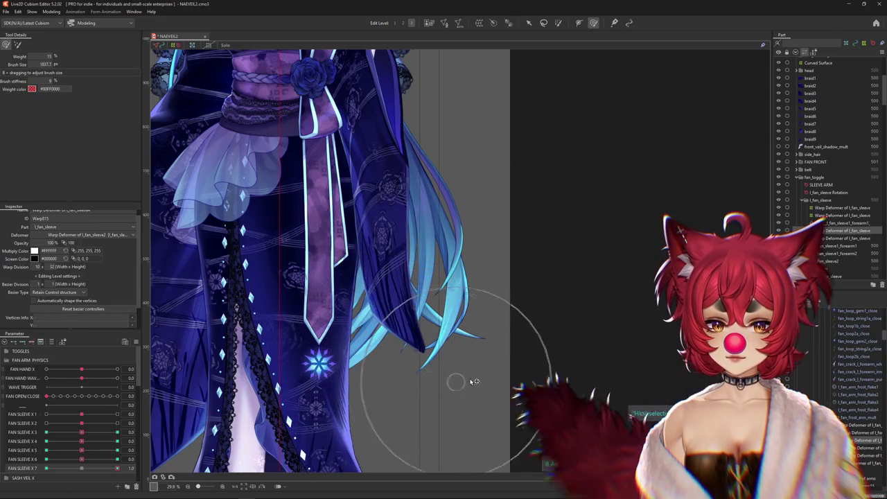
{"action": "left_click_drag", "start_coordinate": [405, 290], "coordinate": [344, 358]}
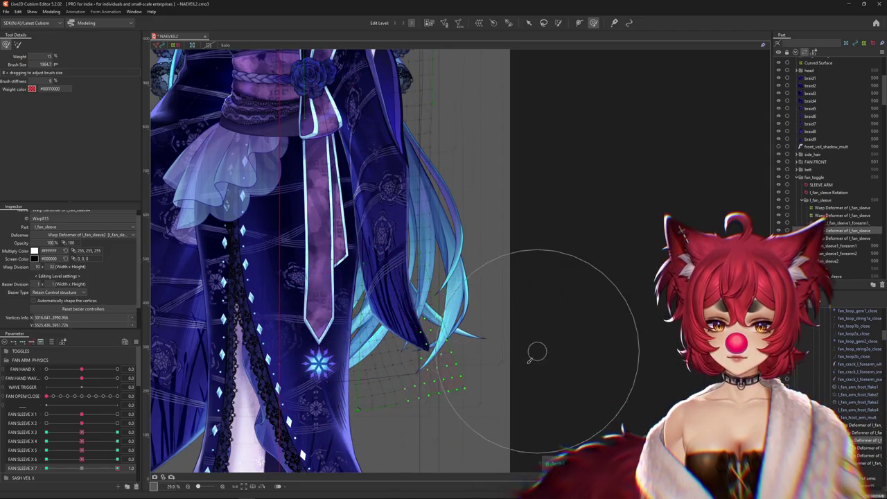
{"action": "left_click_drag", "start_coordinate": [525, 363], "coordinate": [468, 344]}
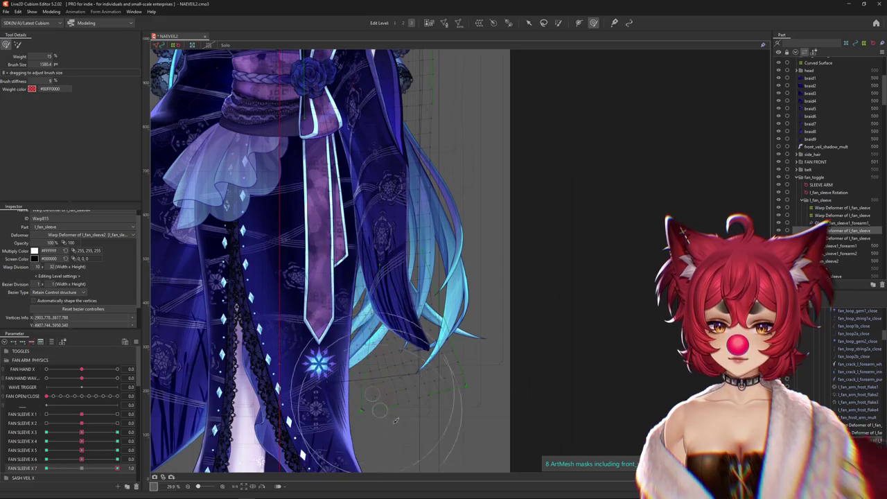
{"action": "left_click_drag", "start_coordinate": [439, 386], "coordinate": [391, 274]}
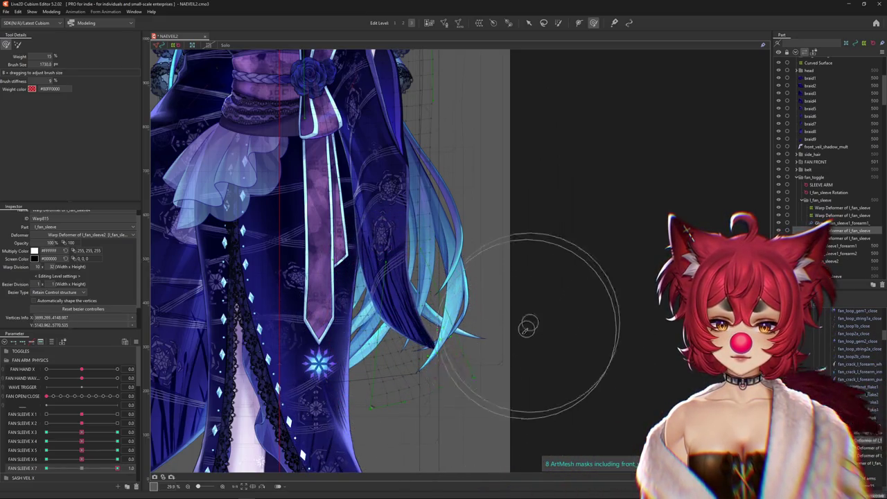
- Set FAN SLEEVE X 7 to its end key and reshape the sleeve hem with the warp grid shown
{"action": "left_click", "coordinate": [100, 460]}
{"action": "left_click_drag", "start_coordinate": [100, 467], "coordinate": [122, 470]}
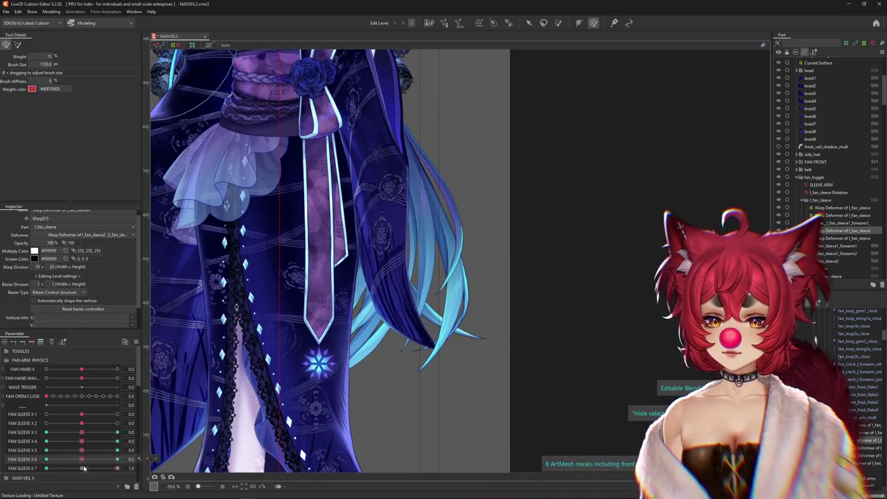
{"action": "left_click_drag", "start_coordinate": [432, 299], "coordinate": [476, 267]}
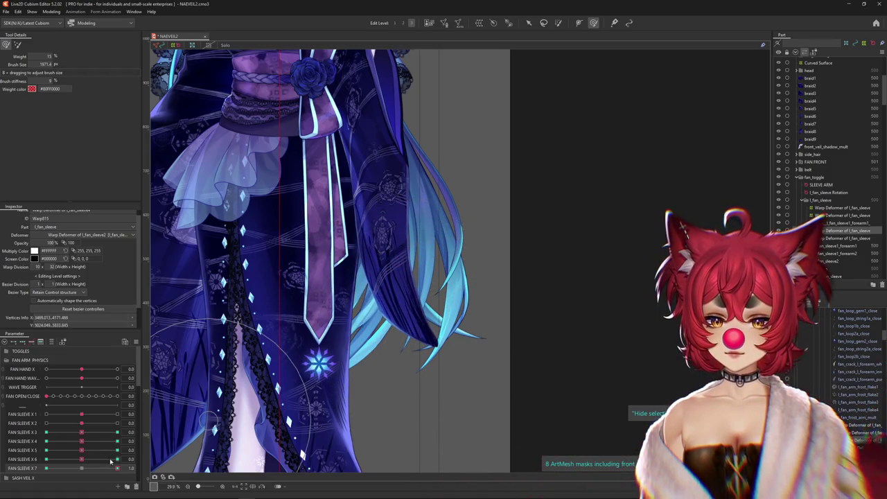
{"action": "left_click_drag", "start_coordinate": [203, 367], "coordinate": [420, 416]}
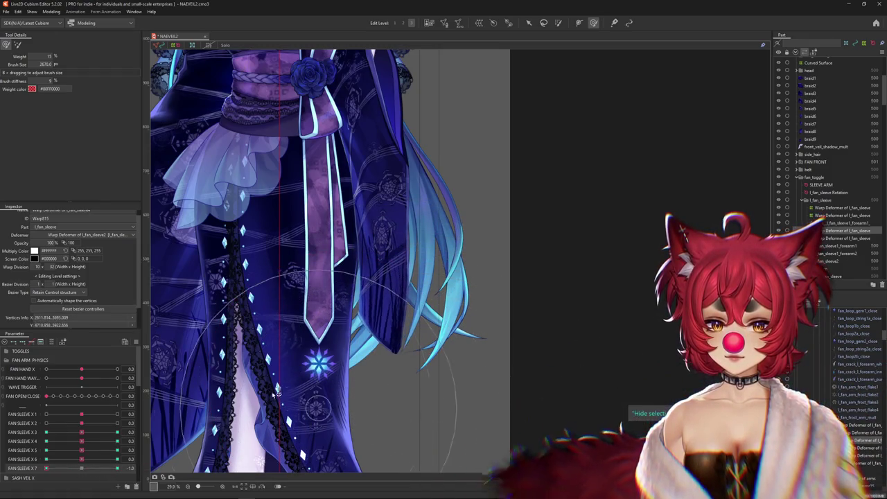
{"action": "mouse_move", "coordinate": [319, 419]}
{"action": "left_mouse_down"}
{"action": "mouse_move", "coordinate": [376, 404]}
{"action": "mouse_move", "coordinate": [363, 299]}
{"action": "mouse_move", "coordinate": [276, 357]}
{"action": "left_mouse_up"}
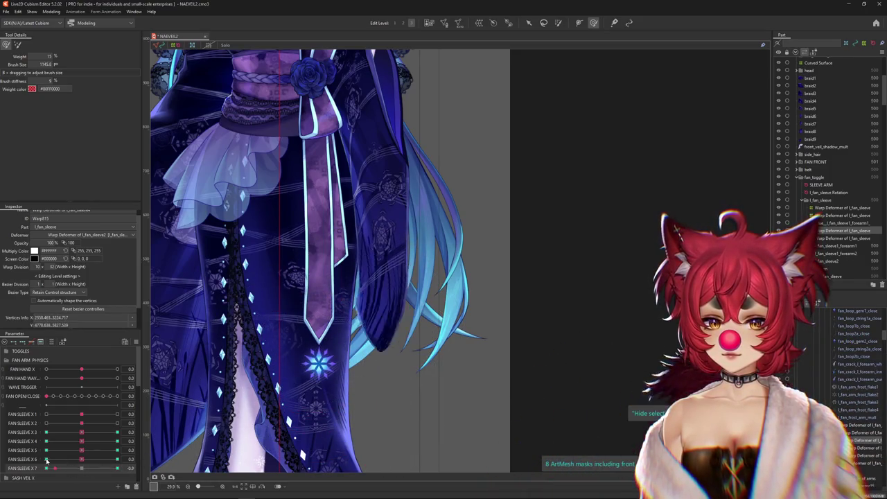
{"action": "mouse_move", "coordinate": [326, 332]}
{"action": "left_mouse_down"}
{"action": "mouse_move", "coordinate": [362, 297]}
{"action": "mouse_move", "coordinate": [324, 321]}
{"action": "left_mouse_up"}
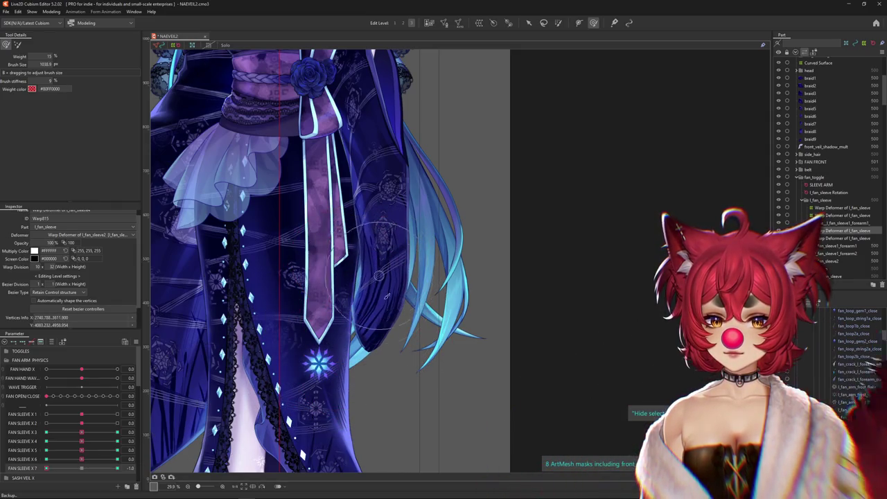
{"action": "left_click", "coordinate": [17, 44]}
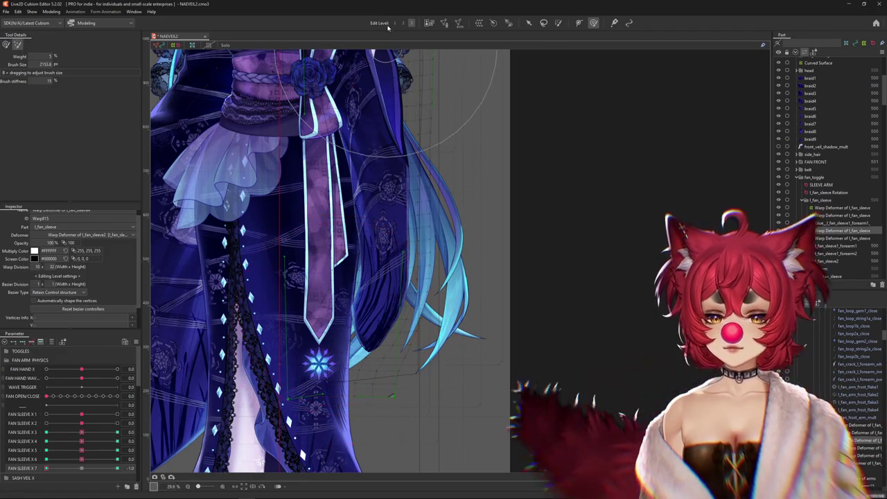
{"action": "left_click_drag", "start_coordinate": [344, 324], "coordinate": [324, 356]}
{"action": "left_click", "coordinate": [324, 355]}
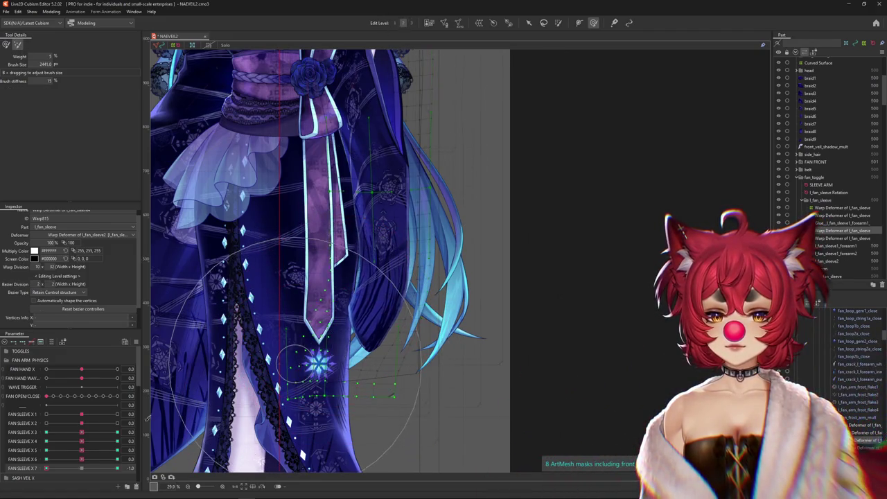
- Compare FAN SLEEVE X 7 near centre, revert it to -1.0, then open Physics Settings
{"action": "left_click_drag", "start_coordinate": [64, 471], "coordinate": [85, 468]}
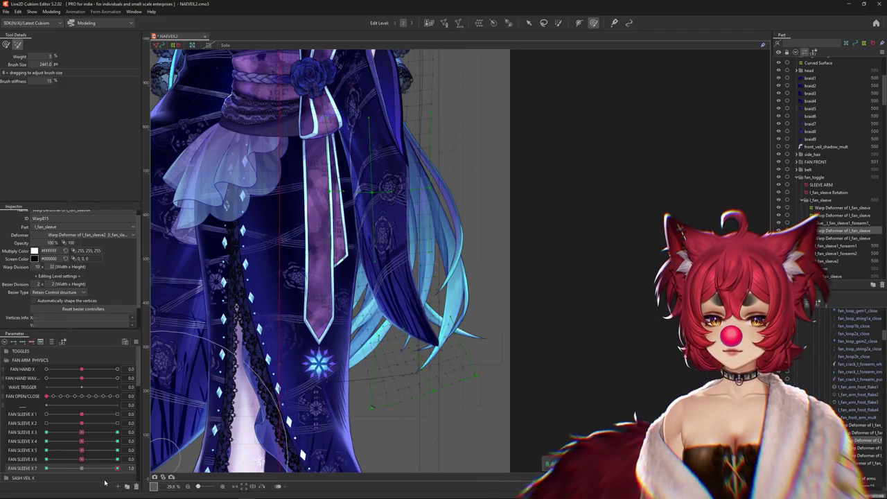
{"action": "key", "text": "ctrl+z"}
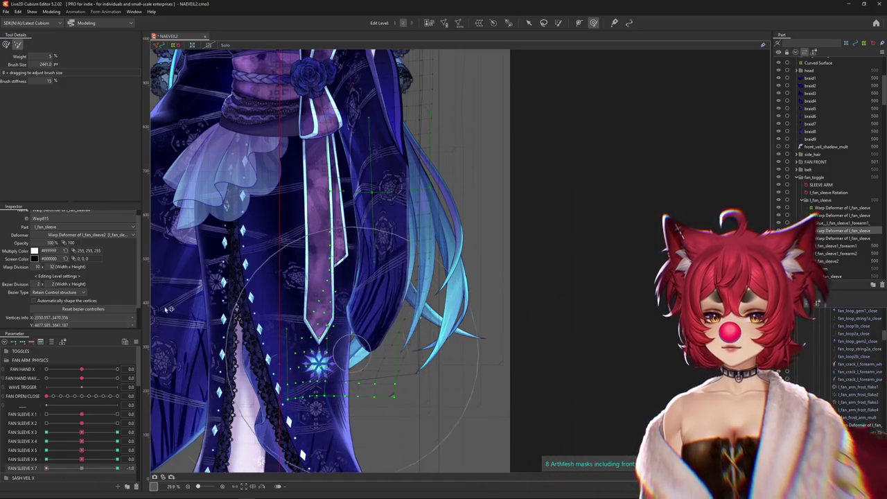
{"action": "left_click", "coordinate": [5, 44]}
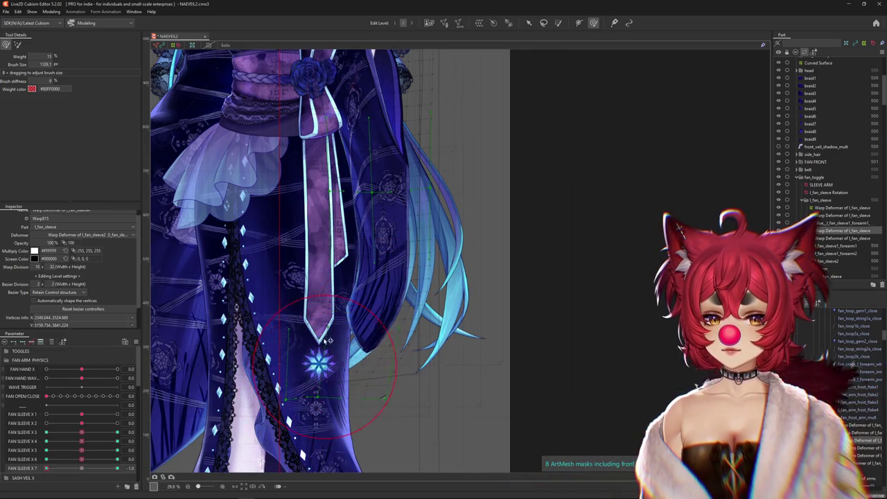
{"action": "left_click_drag", "start_coordinate": [329, 341], "coordinate": [354, 336]}
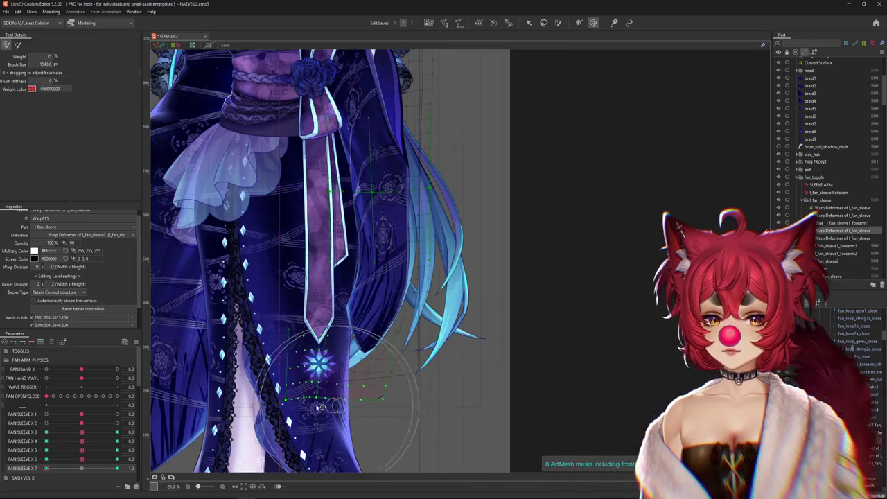
{"action": "left_click", "coordinate": [51, 11]}
{"action": "left_click", "coordinate": [97, 166]}
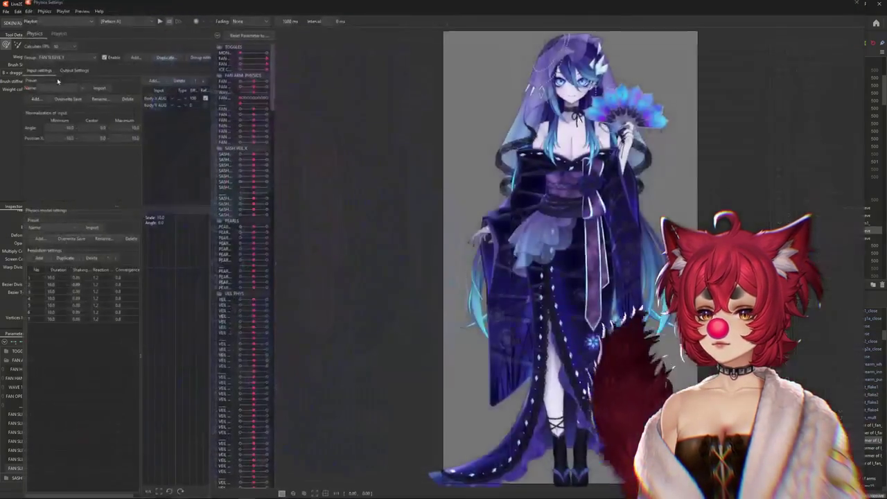
- Add FAN SLEEVE X 7 as an output of the FAN SLEEVE X group
{"action": "left_click", "coordinate": [73, 71]}
{"action": "left_click", "coordinate": [39, 70]}
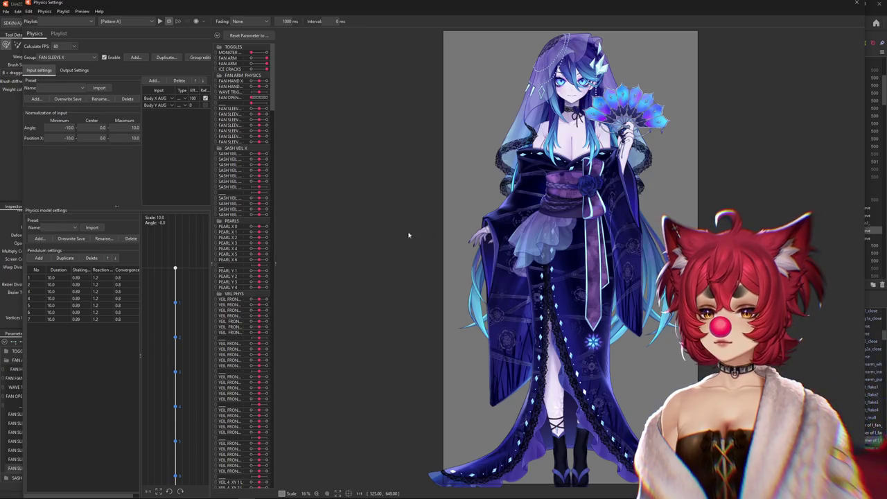
{"action": "left_click", "coordinate": [74, 70]}
{"action": "left_click", "coordinate": [34, 80]}
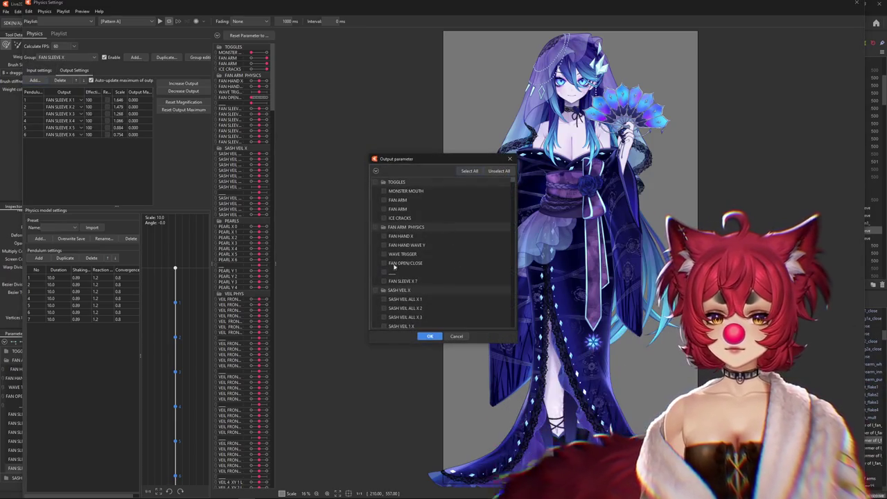
{"action": "left_click", "coordinate": [430, 336]}
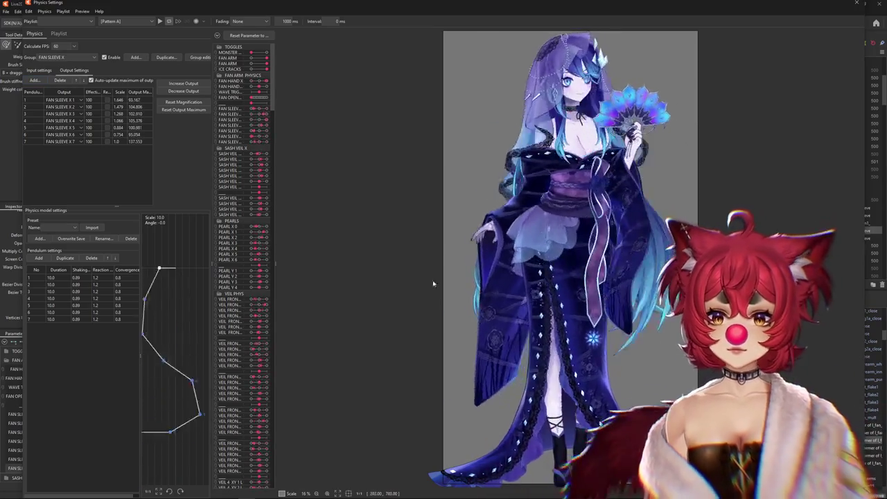
- Decrease the output maximums to about 100 and return to the input settings
{"action": "left_click", "coordinate": [187, 90]}
{"action": "left_click", "coordinate": [465, 259]}
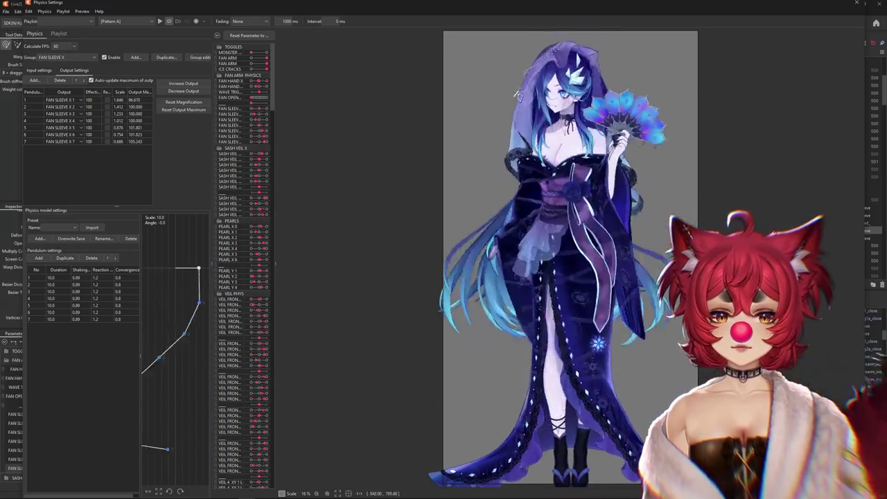
{"action": "left_click_drag", "start_coordinate": [608, 318], "coordinate": [561, 323]}
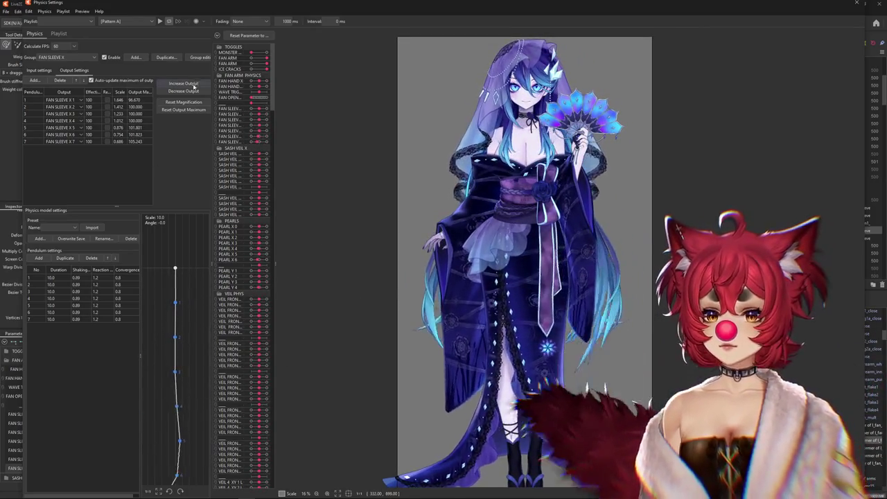
{"action": "left_click", "coordinate": [467, 262]}
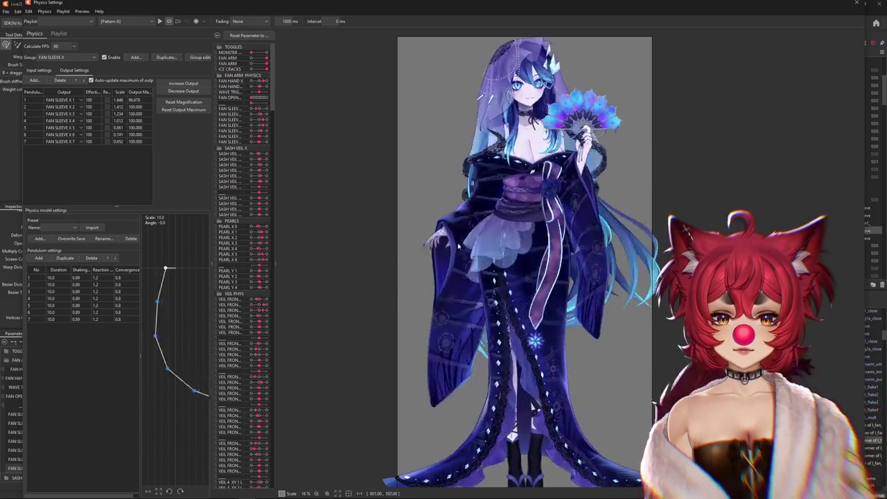
{"action": "left_click", "coordinate": [39, 70]}
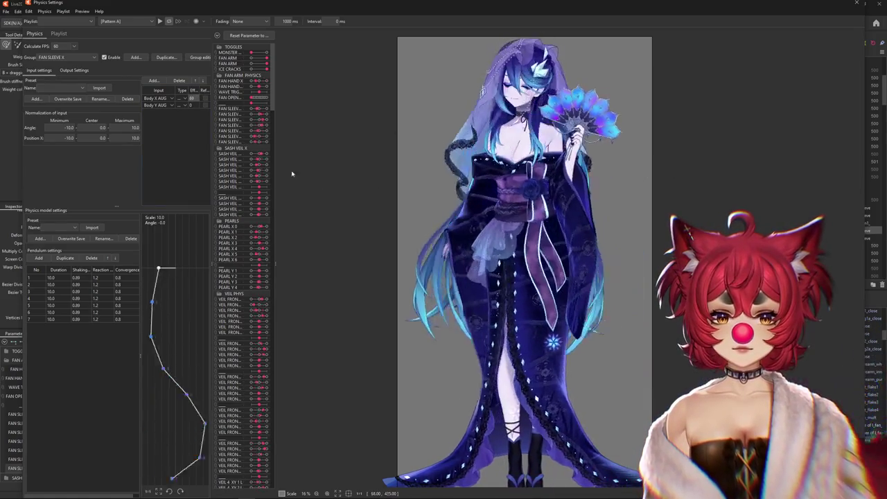
- Tick Ref for Body X AUG and Body Y AUG inputs, shake-test the preview, and close Physics Settings
{"action": "left_click", "coordinate": [205, 98]}
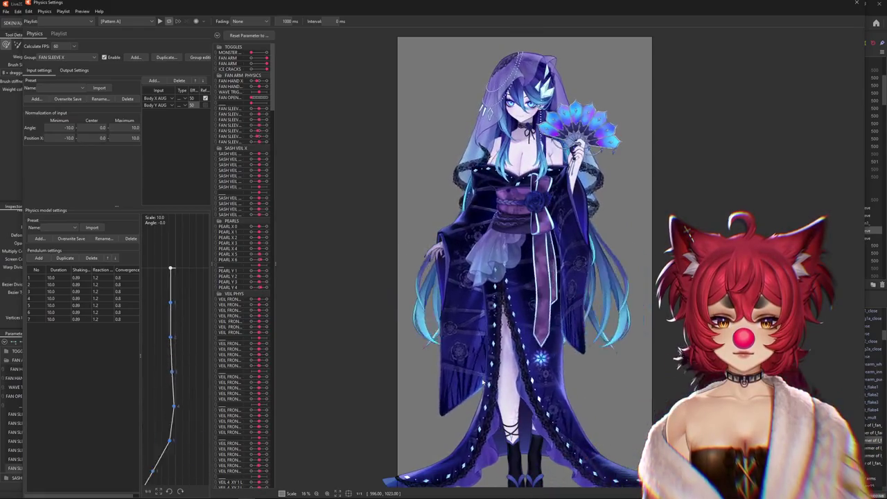
{"action": "left_click_drag", "start_coordinate": [483, 382], "coordinate": [483, 91]}
{"action": "left_click", "coordinate": [204, 104]}
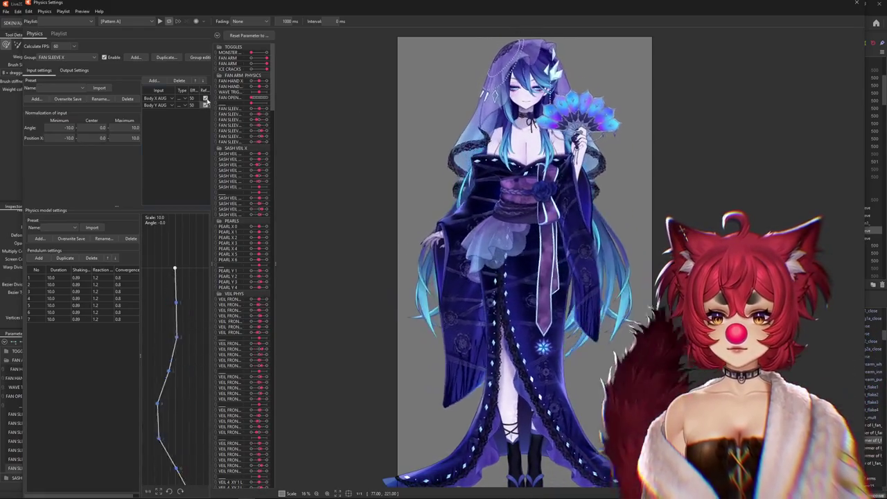
{"action": "left_click_drag", "start_coordinate": [513, 311], "coordinate": [540, 364]}
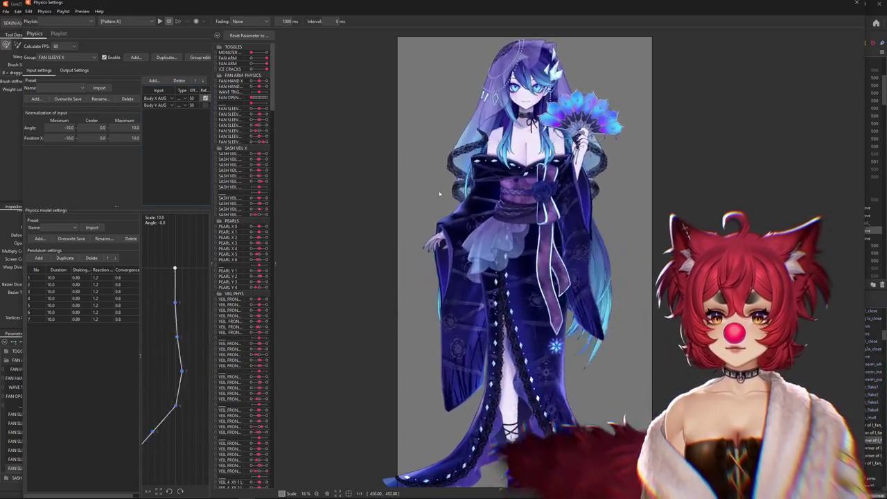
{"action": "left_click_drag", "start_coordinate": [485, 298], "coordinate": [527, 339]}
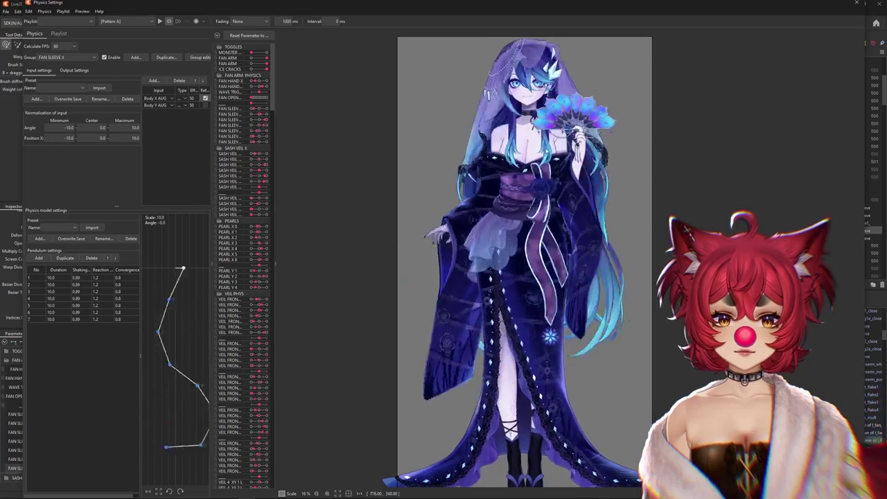
{"action": "left_click_drag", "start_coordinate": [569, 279], "coordinate": [554, 276]}
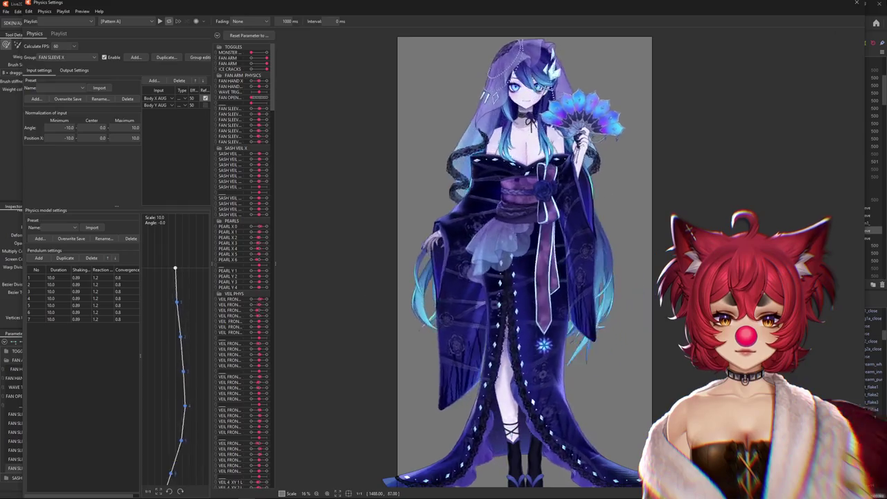
{"action": "left_click", "coordinate": [857, 4]}
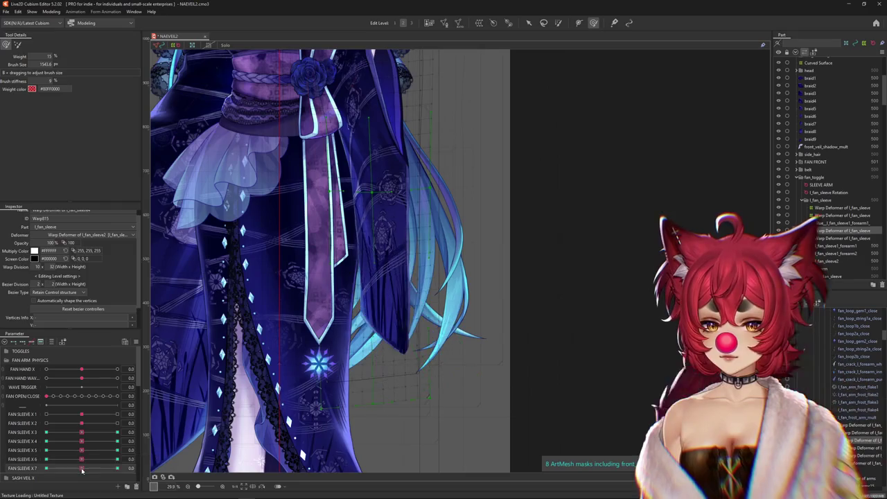
- Move the FAN SLEEVE X 7 slider and select only Warp Deformer of l_fan_sleeve5
{"action": "left_click_drag", "start_coordinate": [117, 468], "coordinate": [74, 468]}
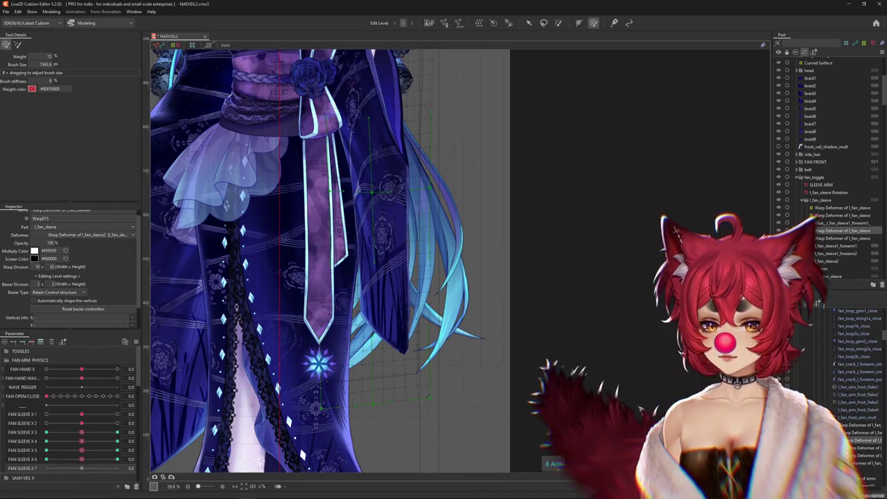
{"action": "left_click", "coordinate": [482, 72], "text": "shift"}
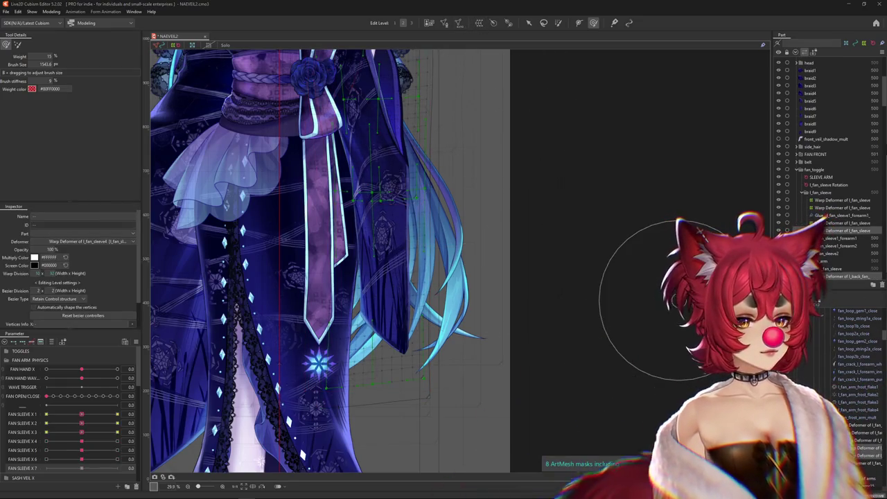
{"action": "left_click", "coordinate": [615, 253]}
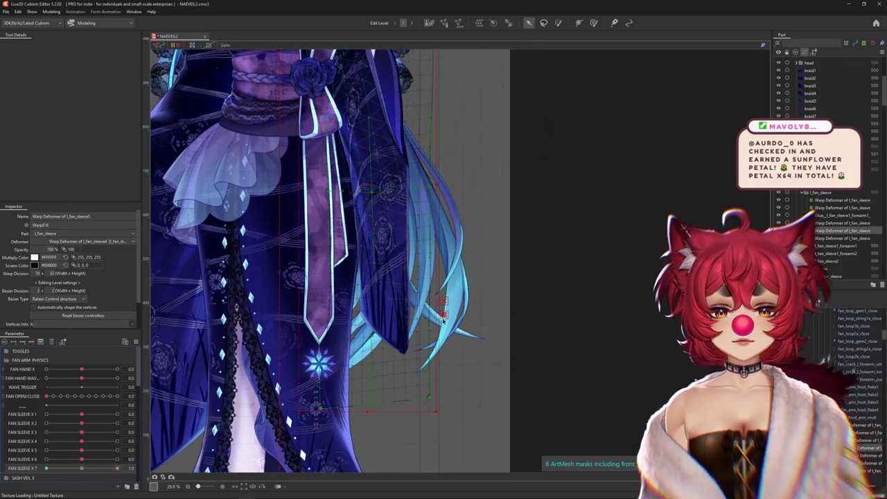
- Bend l_fan_sleeve5's lower end outward with a temporary path deform at FAN SLEEVE X 7 = 1.0
{"action": "key", "text": "t"}
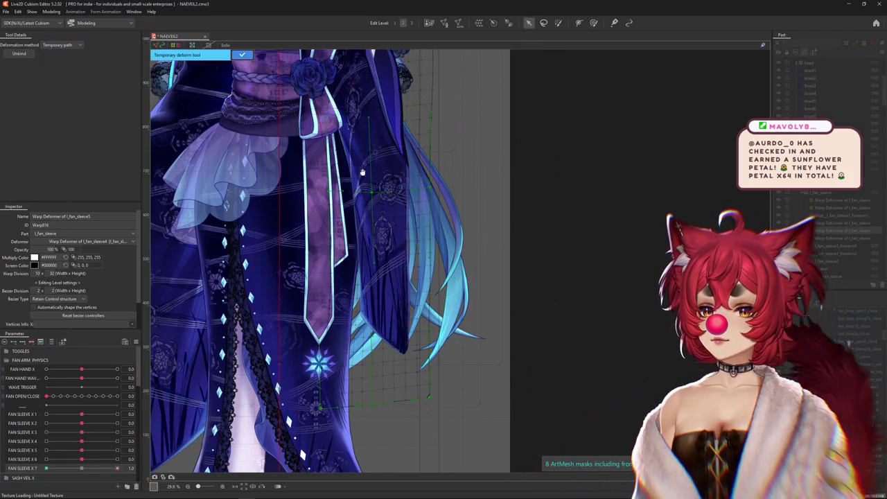
{"action": "scroll", "coordinate": [361, 172], "scroll_direction": "down", "scroll_amount": 2}
{"action": "scroll", "coordinate": [389, 154], "scroll_direction": "down", "scroll_amount": 1}
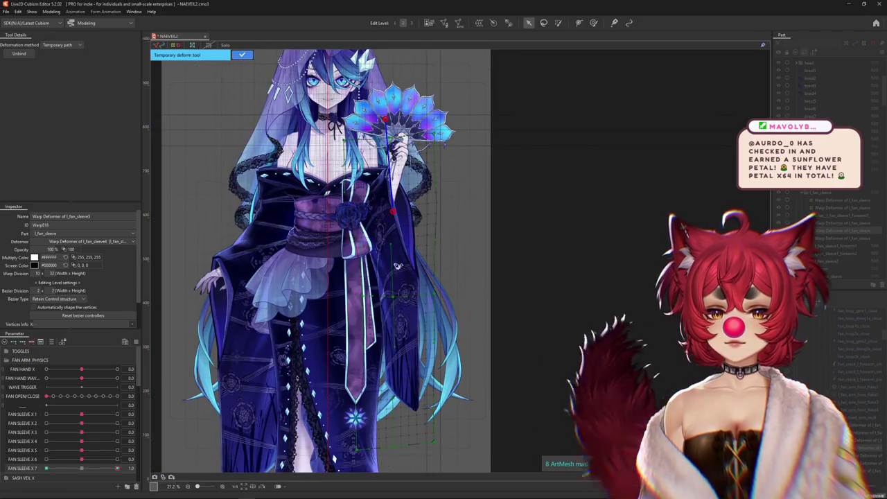
{"action": "left_click_drag", "start_coordinate": [408, 371], "coordinate": [401, 295]}
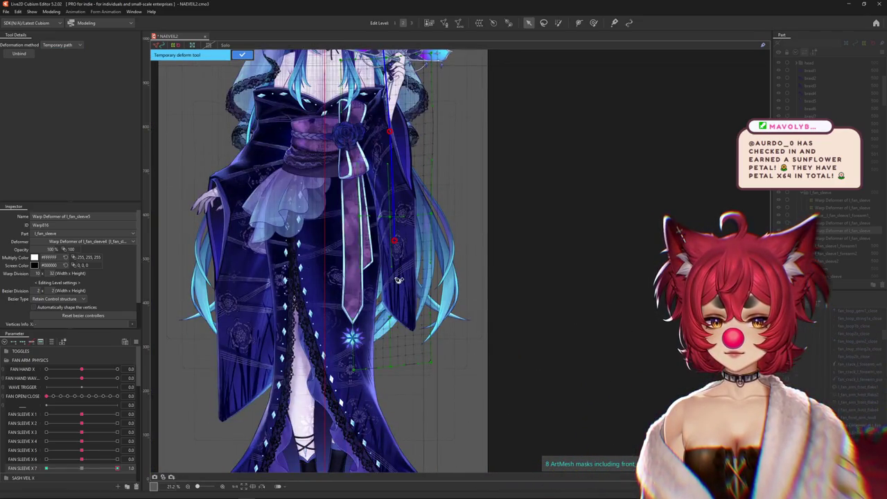
{"action": "left_click_drag", "start_coordinate": [400, 421], "coordinate": [472, 396]}
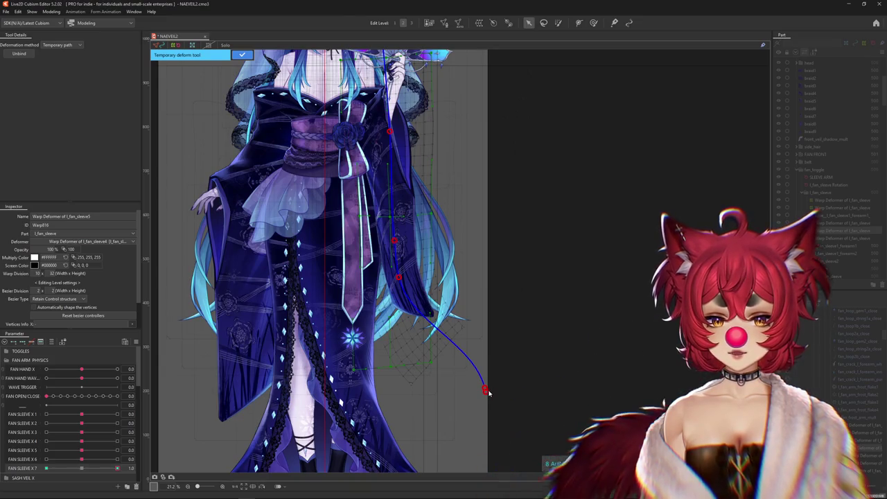
{"action": "left_click_drag", "start_coordinate": [488, 392], "coordinate": [485, 393]}
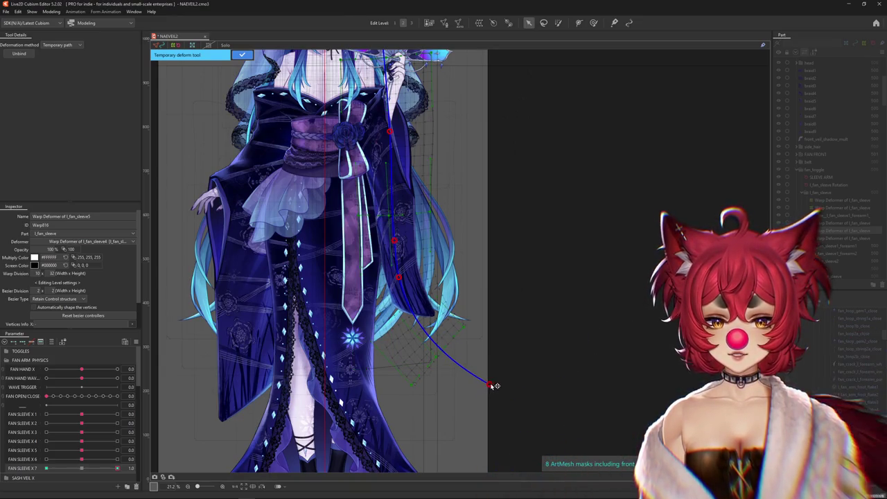
{"action": "left_click", "coordinate": [242, 54]}
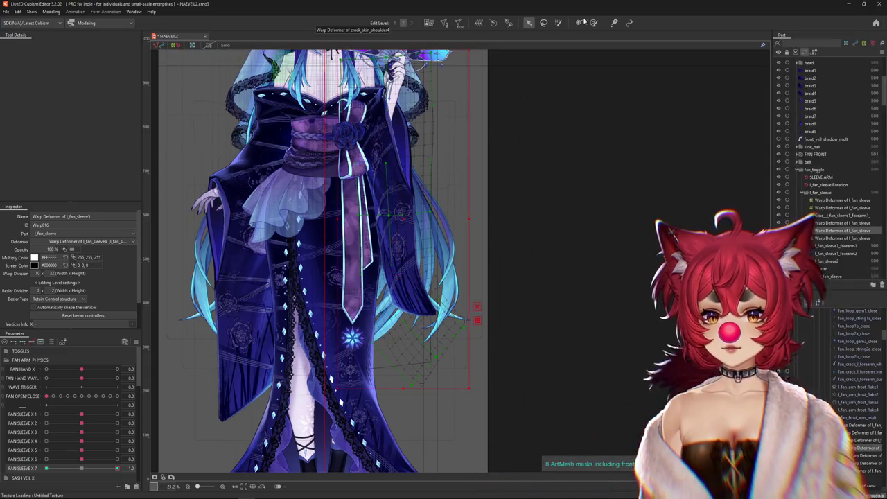
- Switch to the Deform Brush, move FAN SLEEVE X 7 for comparison, and size the brush to the sleeve tip
{"action": "left_click", "coordinate": [594, 23]}
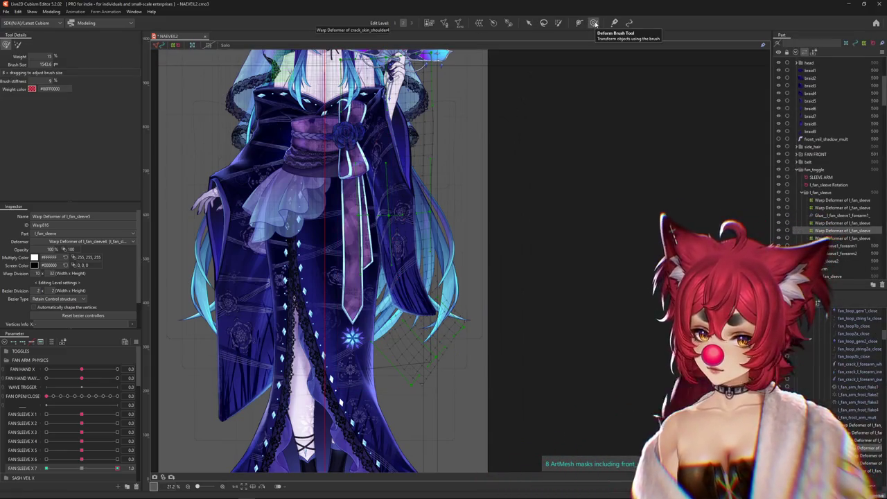
{"action": "left_click_drag", "start_coordinate": [117, 468], "coordinate": [82, 468]}
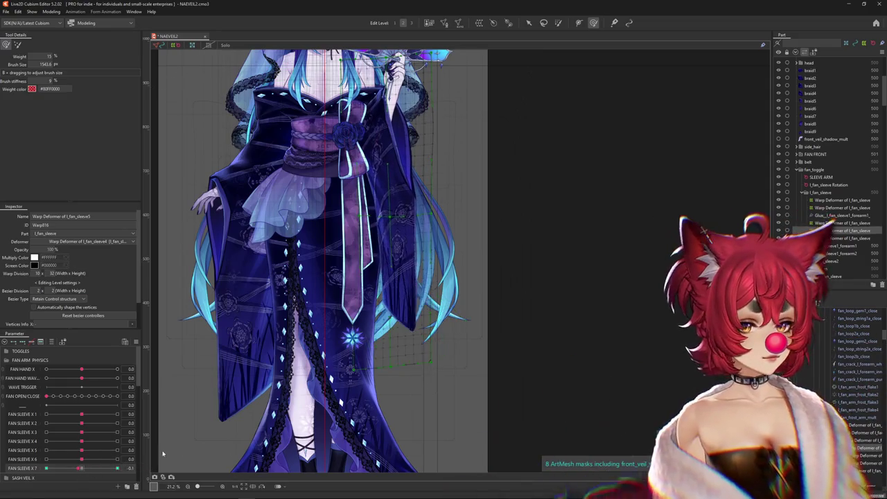
{"action": "scroll", "coordinate": [357, 341], "scroll_direction": "up", "scroll_amount": 2}
{"action": "left_click_drag", "start_coordinate": [393, 365], "coordinate": [415, 361]}
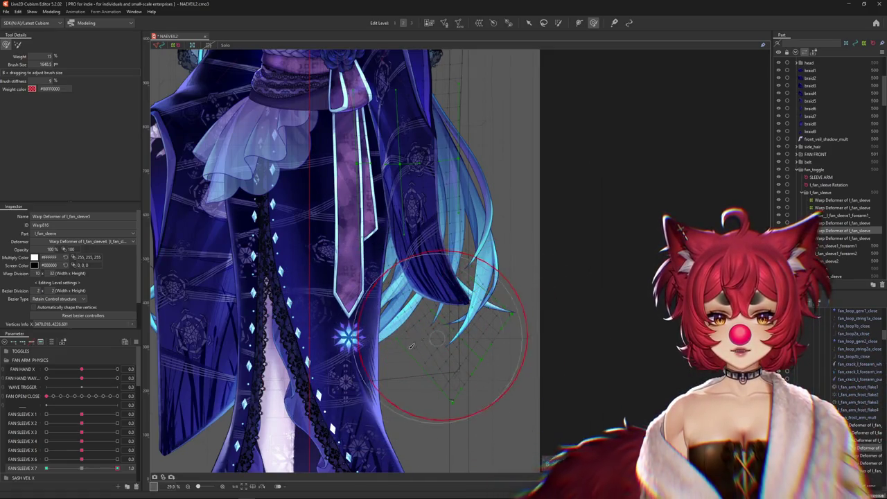
{"action": "left_click_drag", "start_coordinate": [367, 355], "coordinate": [380, 394]}
{"action": "left_click_drag", "start_coordinate": [413, 439], "coordinate": [488, 409]}
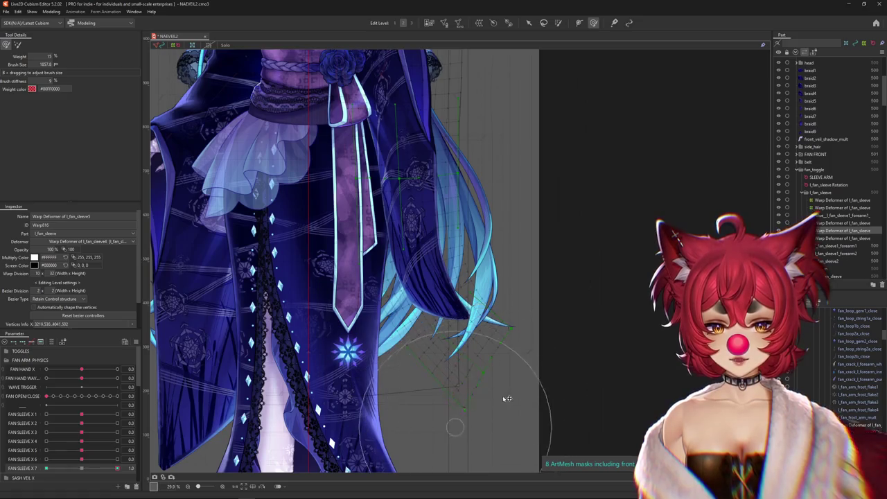
{"action": "left_click_drag", "start_coordinate": [372, 388], "coordinate": [413, 379]}
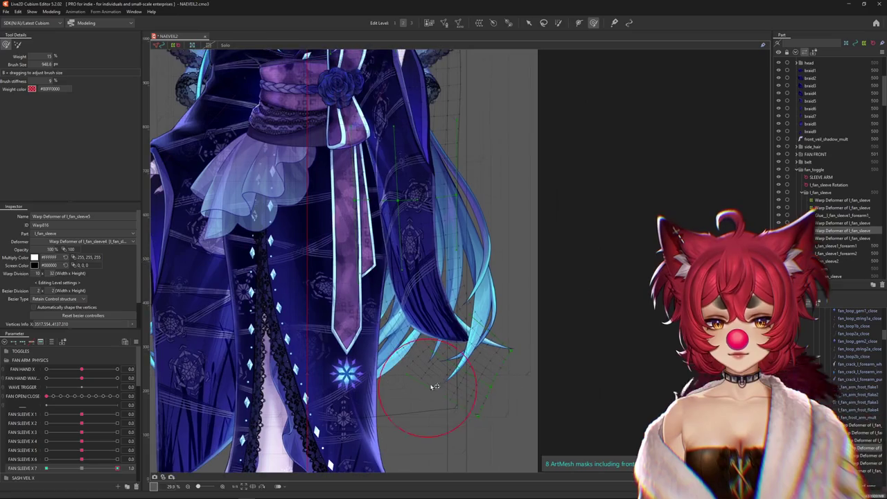
{"action": "mouse_move", "coordinate": [466, 379]}
{"action": "left_mouse_down"}
{"action": "mouse_move", "coordinate": [492, 355]}
{"action": "mouse_move", "coordinate": [300, 315]}
{"action": "left_mouse_up"}
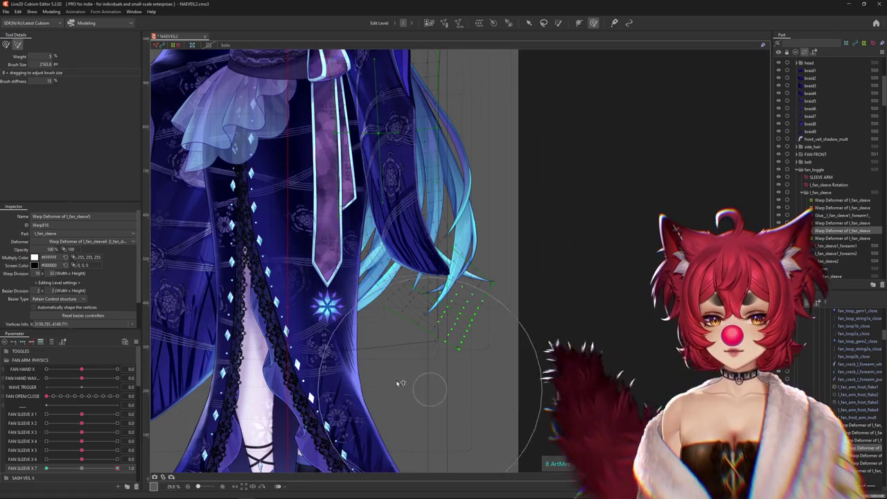
- Smooth the sleeve-tip mesh into an outward curve with the deform brush
{"action": "left_click", "coordinate": [6, 45]}
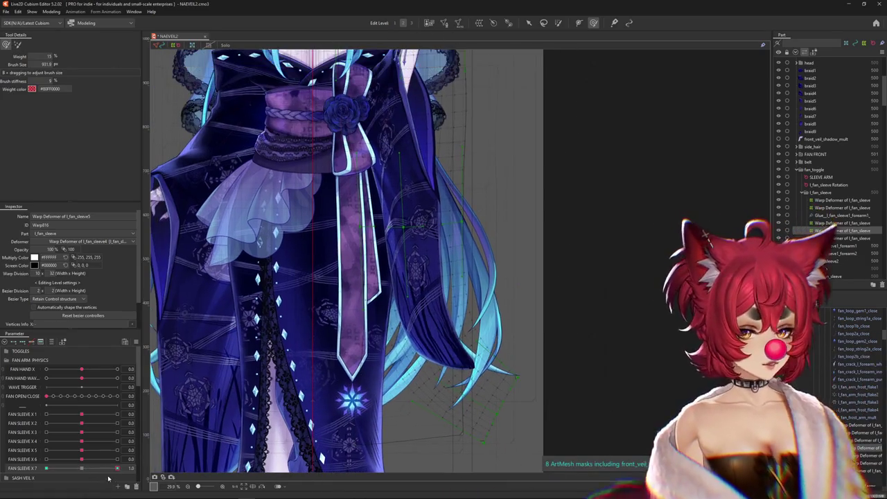
{"action": "left_click_drag", "start_coordinate": [351, 339], "coordinate": [409, 347]}
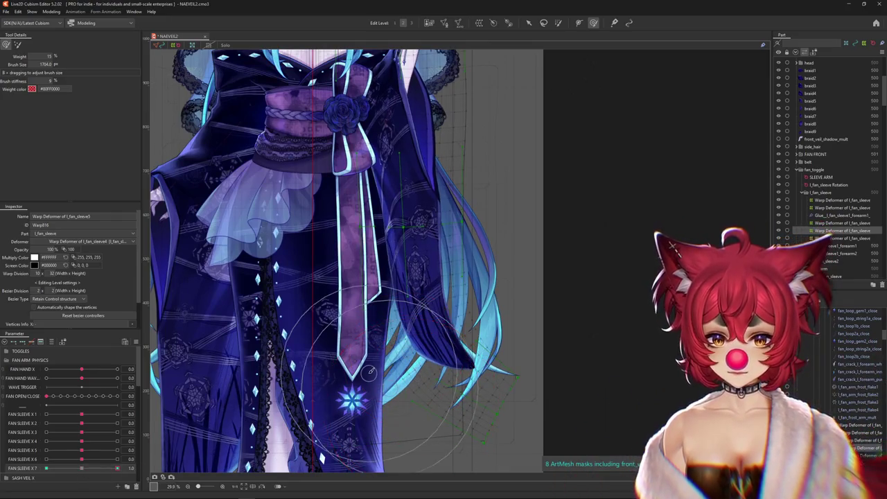
{"action": "left_click_drag", "start_coordinate": [421, 415], "coordinate": [491, 419]}
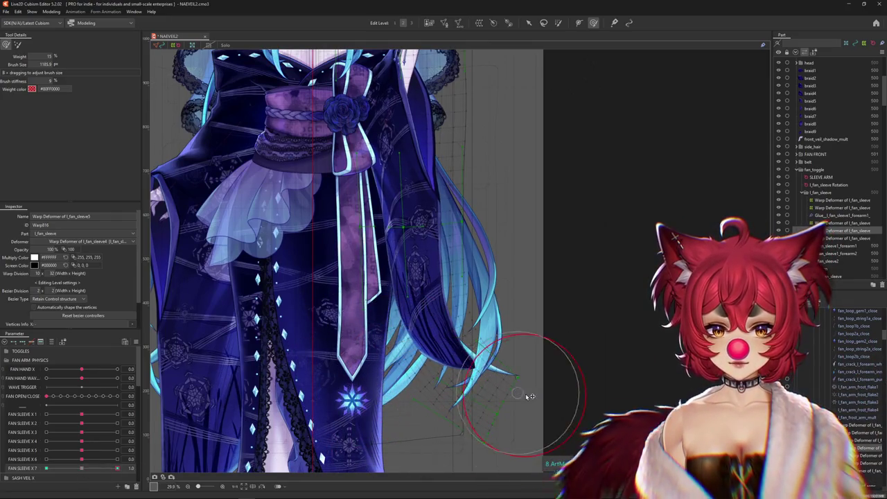
{"action": "left_click_drag", "start_coordinate": [529, 397], "coordinate": [554, 372]}
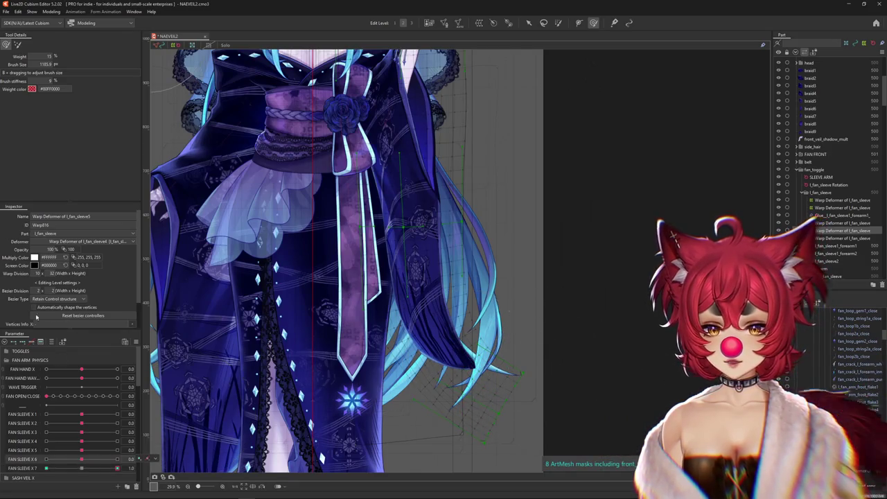
{"action": "key", "text": "ctrl+z"}
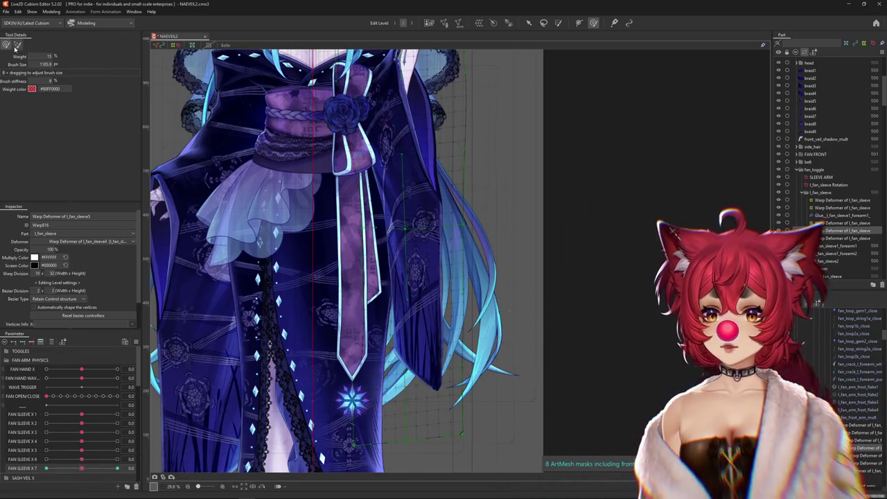
{"action": "left_click", "coordinate": [17, 45]}
- Paint weight over the upper sleeve and check it by toggling the overlay
{"action": "left_click", "coordinate": [558, 23]}
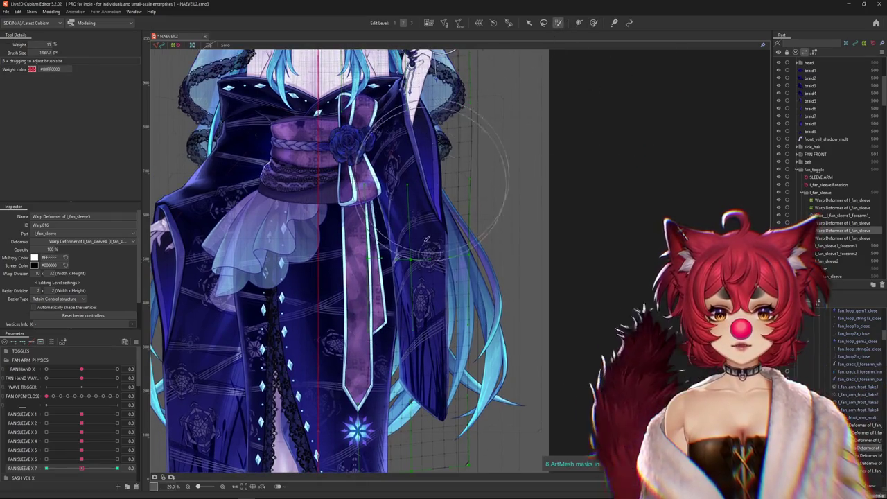
{"action": "scroll", "coordinate": [415, 164], "scroll_direction": "down", "scroll_amount": 3}
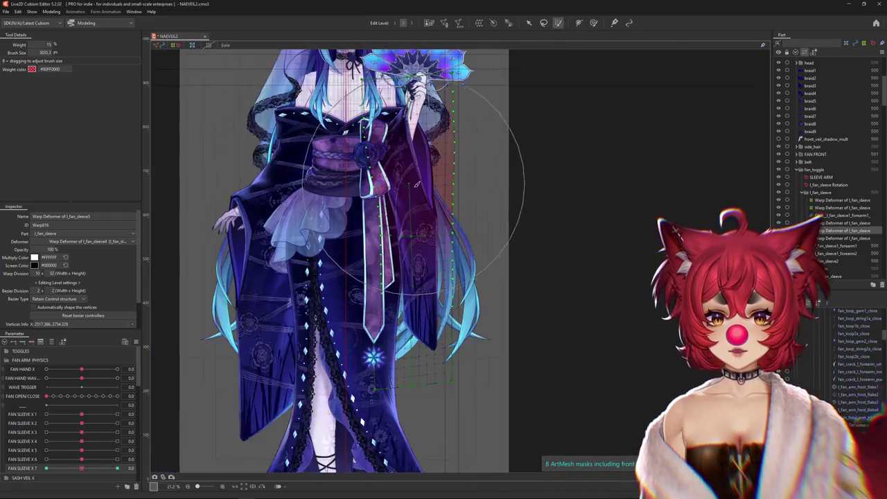
{"action": "scroll", "coordinate": [416, 163], "scroll_direction": "up", "scroll_amount": 1}
{"action": "mouse_move", "coordinate": [416, 173]}
{"action": "left_mouse_down"}
{"action": "mouse_move", "coordinate": [447, 248]}
{"action": "mouse_move", "coordinate": [430, 333]}
{"action": "left_mouse_up"}
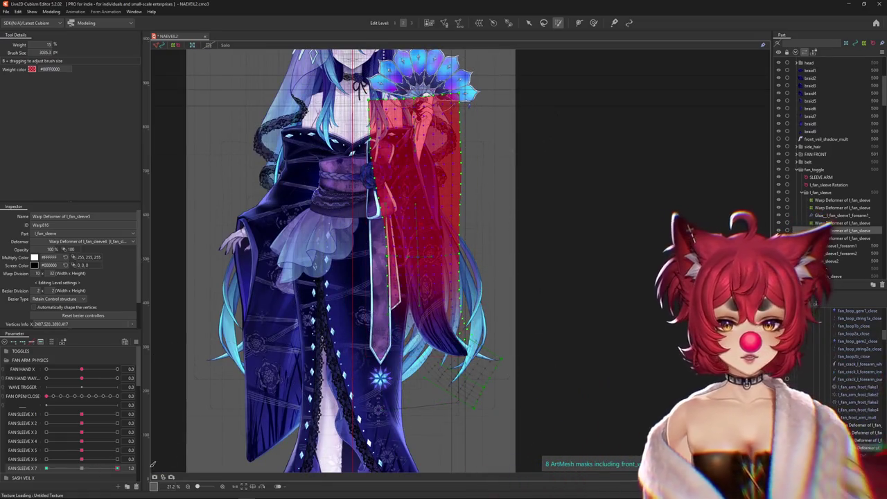
{"action": "key", "text": "ctrl+h"}
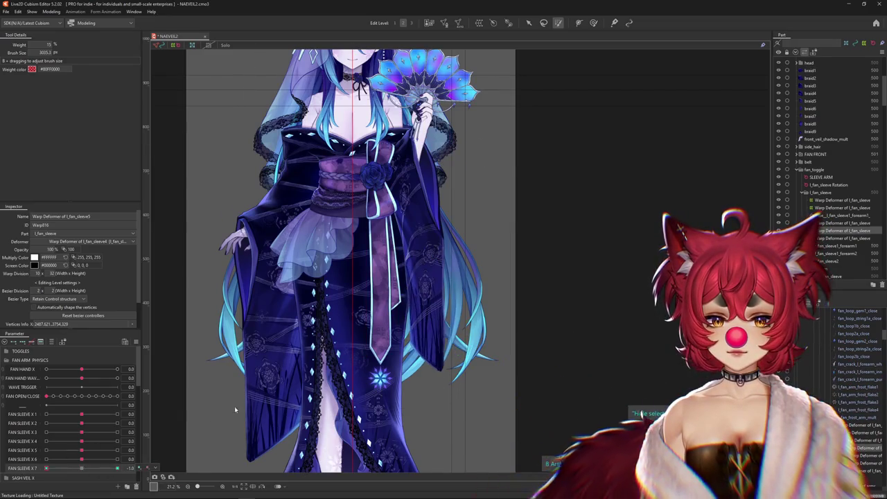
{"action": "key", "text": "ctrl+h"}
- Bend the sleeve's lower end the opposite way with a three-point temporary path
{"action": "key", "text": "v"}
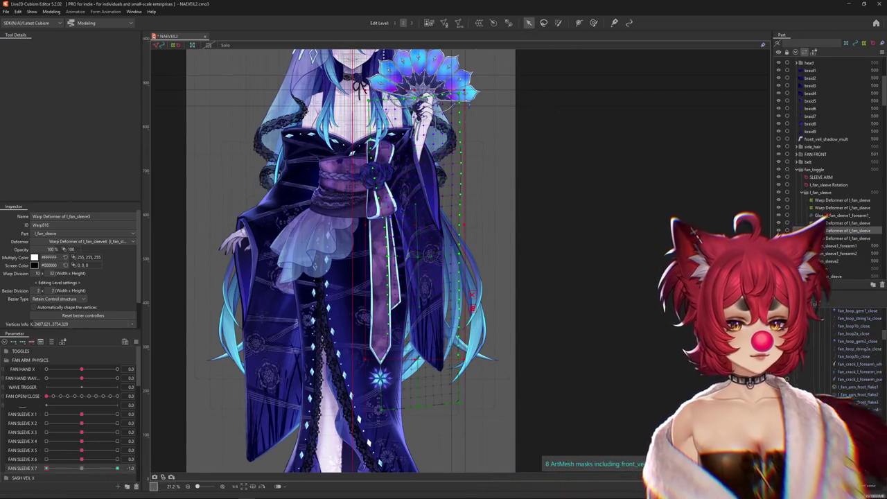
{"action": "key", "text": "ctrl+t"}
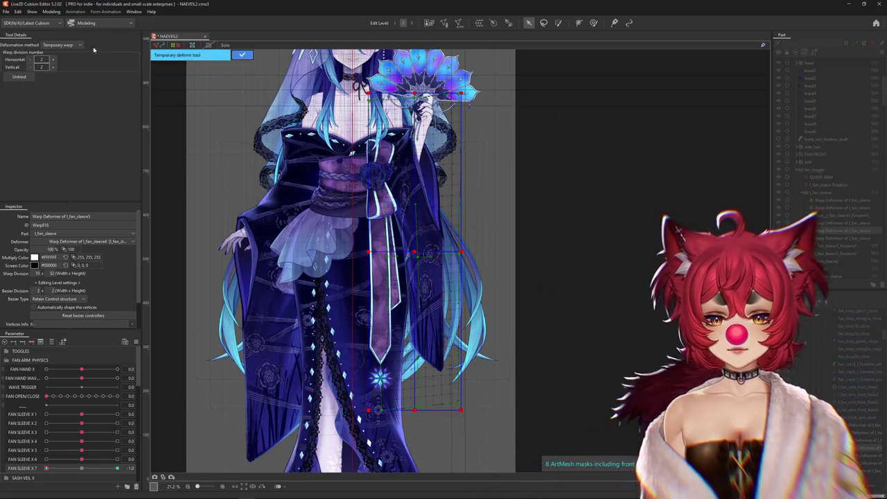
{"action": "left_click", "coordinate": [70, 45]}
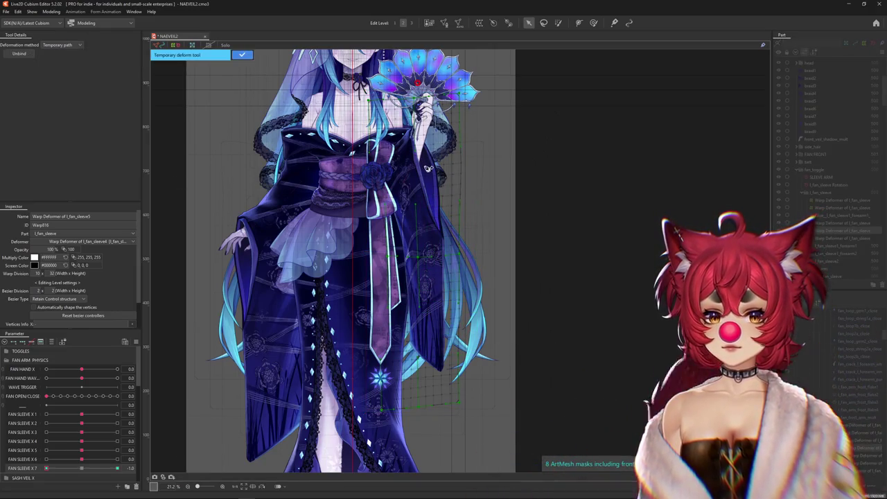
{"action": "left_click", "coordinate": [424, 166]}
{"action": "left_click", "coordinate": [430, 247]}
{"action": "left_click", "coordinate": [429, 440]}
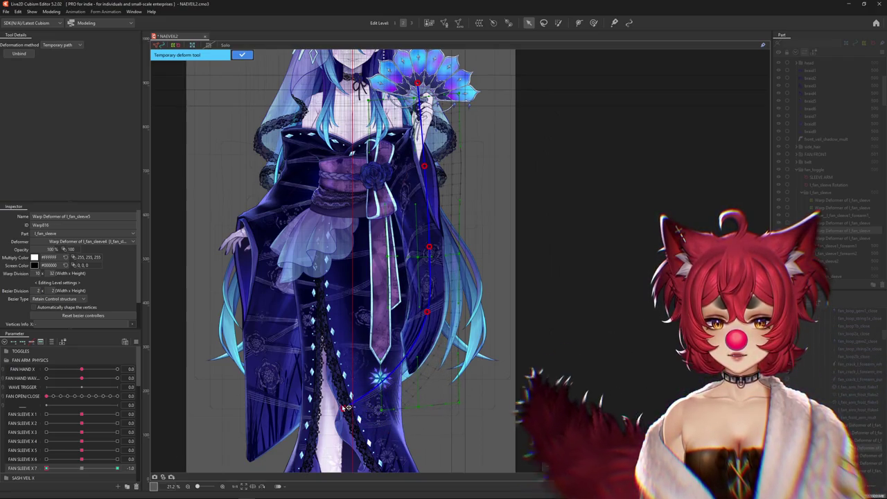
{"action": "left_click", "coordinate": [593, 22]}
{"action": "scroll", "coordinate": [400, 373], "scroll_direction": "up", "scroll_amount": 3}
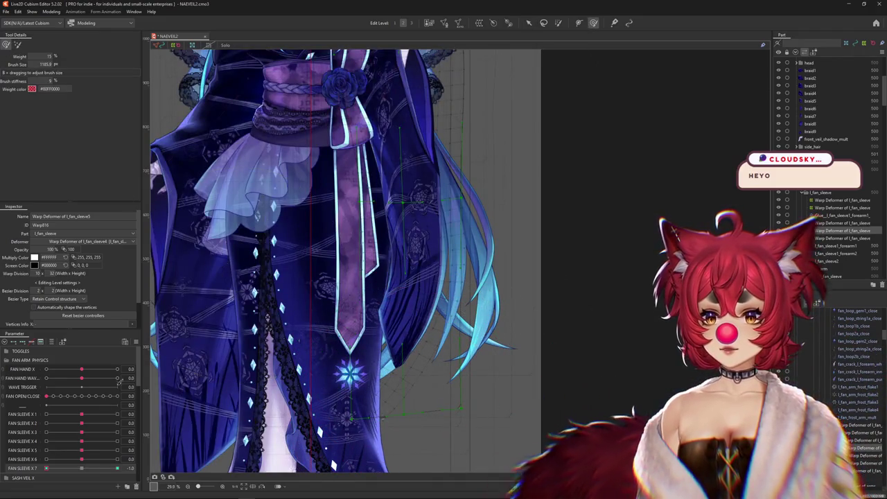
- Enlarge the deform brush, weight-paint the upper sleeve, and check FAN SLEEVE X 7 at -1.0 and 1.0
{"action": "left_click_drag", "start_coordinate": [90, 470], "coordinate": [70, 439]}
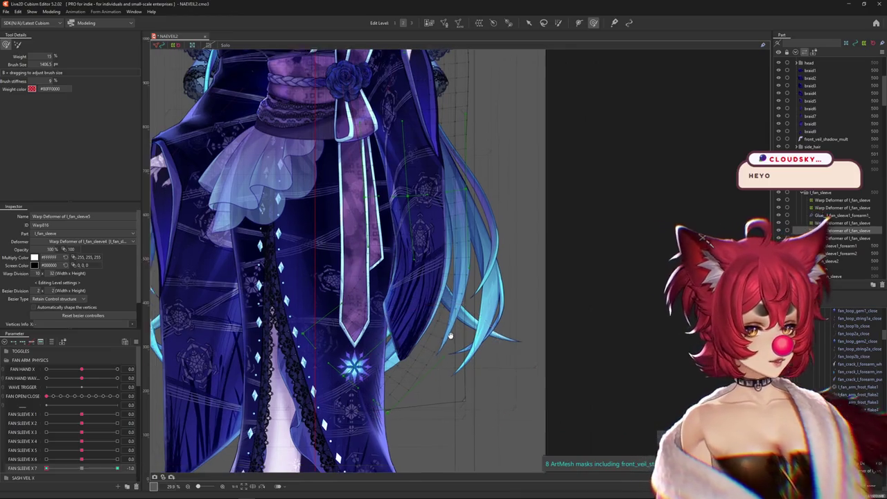
{"action": "left_click_drag", "start_coordinate": [437, 382], "coordinate": [419, 418]}
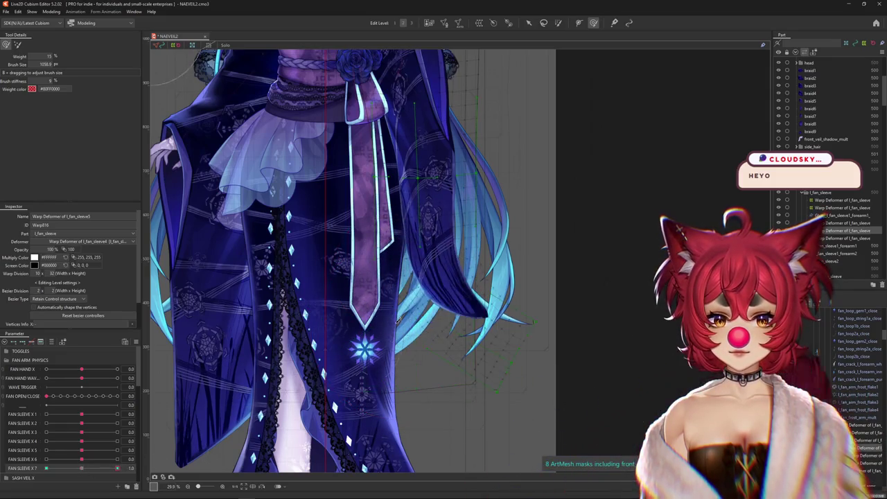
{"action": "left_click_drag", "start_coordinate": [117, 469], "coordinate": [81, 469]}
{"action": "left_click", "coordinate": [558, 23]}
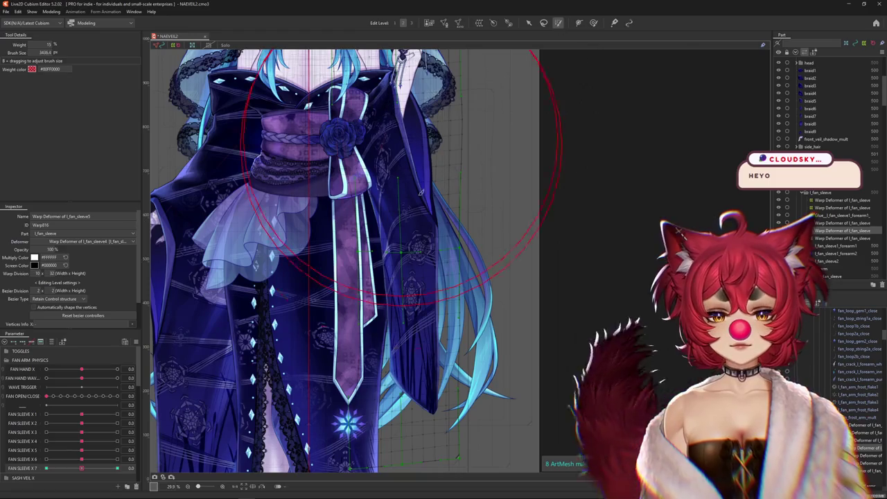
{"action": "left_click_drag", "start_coordinate": [405, 141], "coordinate": [400, 252]}
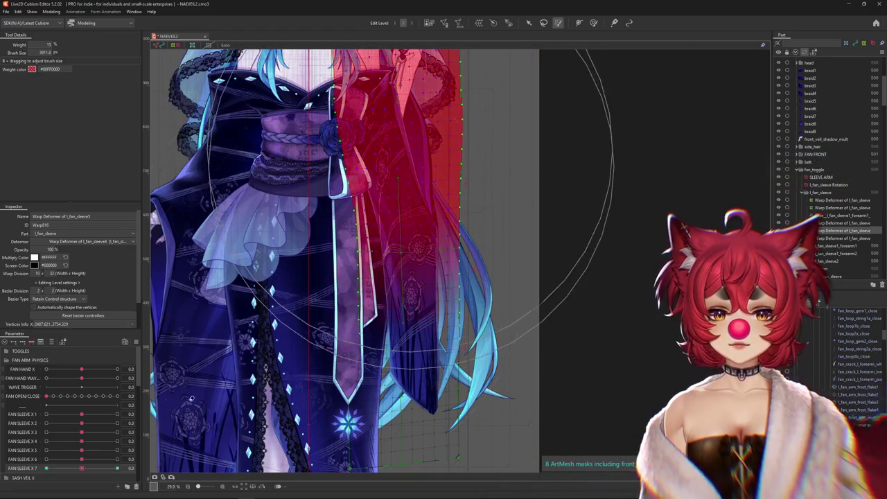
{"action": "left_click_drag", "start_coordinate": [69, 471], "coordinate": [46, 468]}
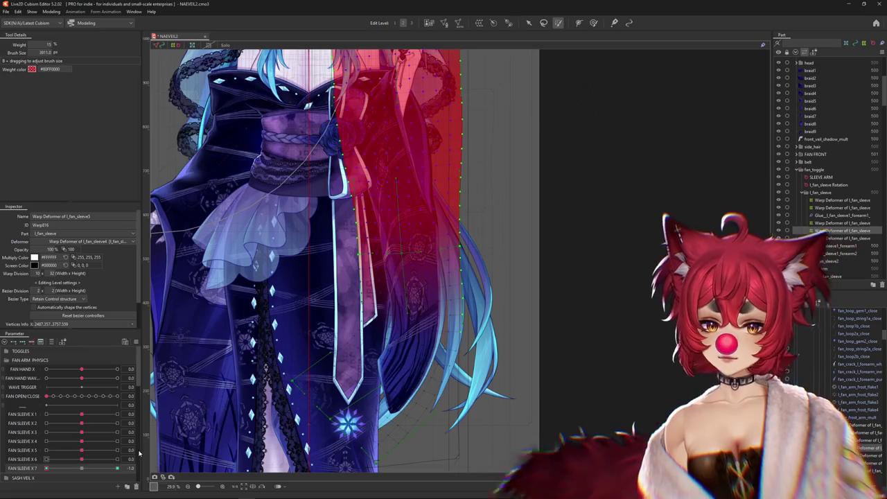
{"action": "left_click", "coordinate": [102, 469]}
{"action": "mouse_move", "coordinate": [82, 471]}
{"action": "left_mouse_down"}
{"action": "mouse_move", "coordinate": [134, 459]}
{"action": "mouse_move", "coordinate": [45, 469]}
{"action": "left_mouse_up"}
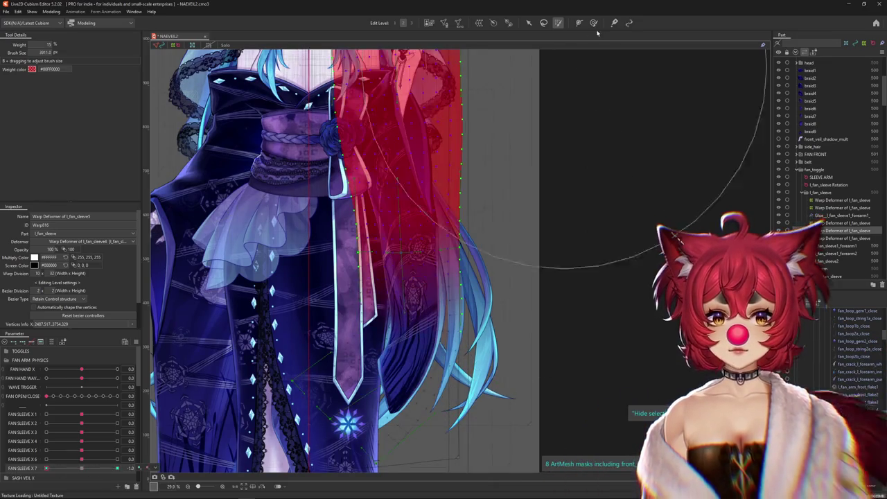
- Sculpt the sleeve's sway at the FAN SLEEVE X 7 key with the stiffness brush, then preview -1.0 to 1.0
{"action": "left_click", "coordinate": [593, 22]}
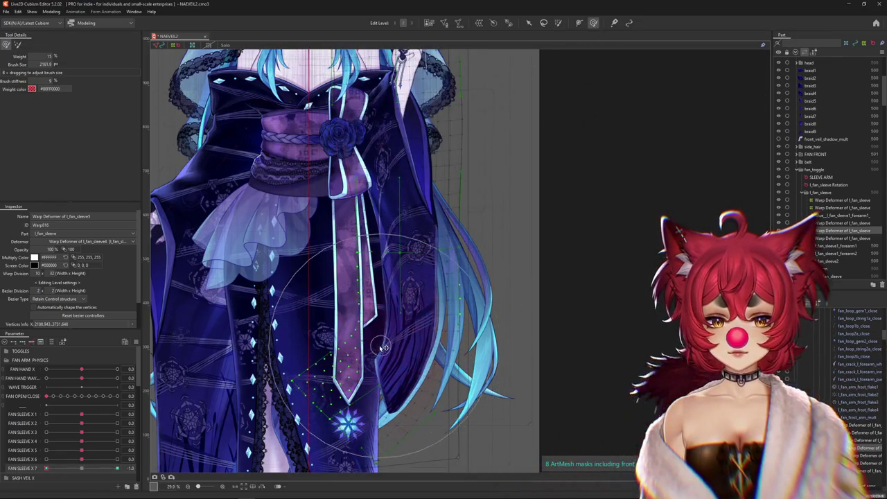
{"action": "key", "text": "ctrl+h"}
{"action": "left_click", "coordinate": [106, 469]}
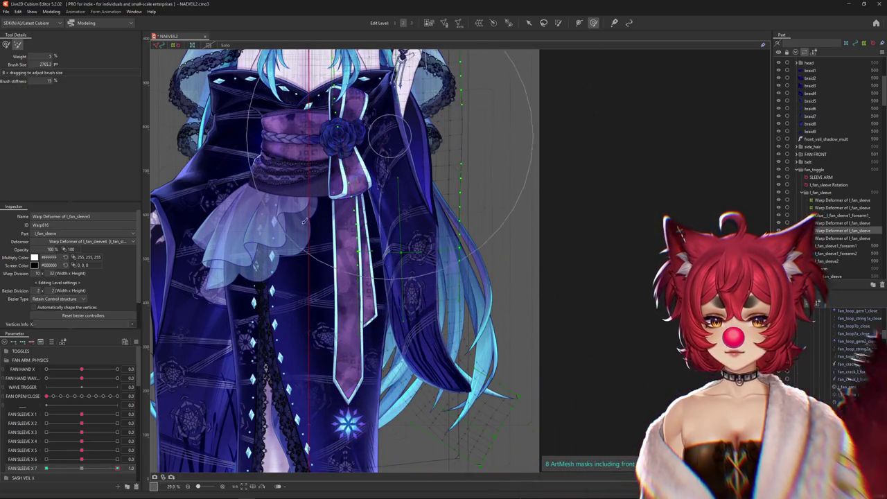
{"action": "left_click_drag", "start_coordinate": [92, 475], "coordinate": [45, 468]}
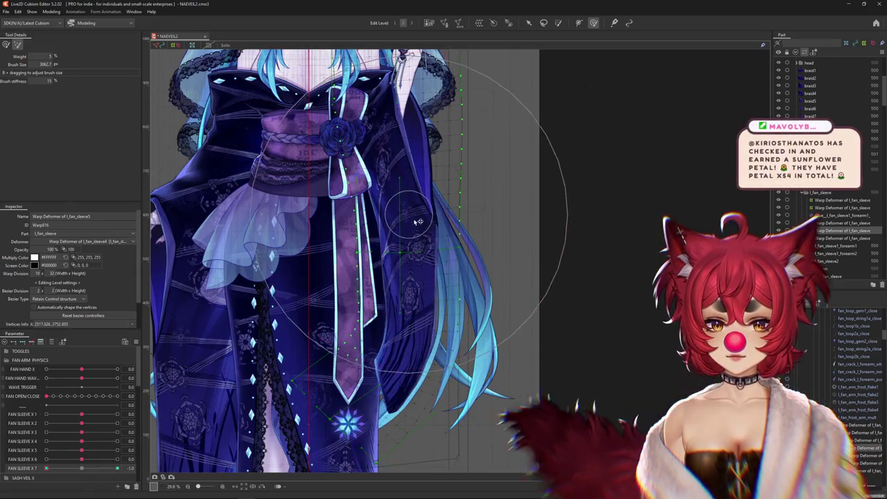
{"action": "left_click", "coordinate": [412, 23]}
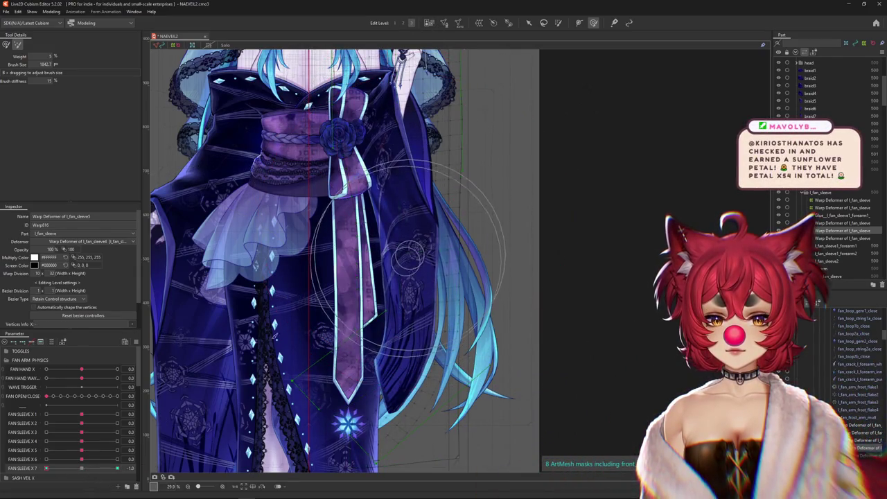
{"action": "left_click", "coordinate": [83, 469]}
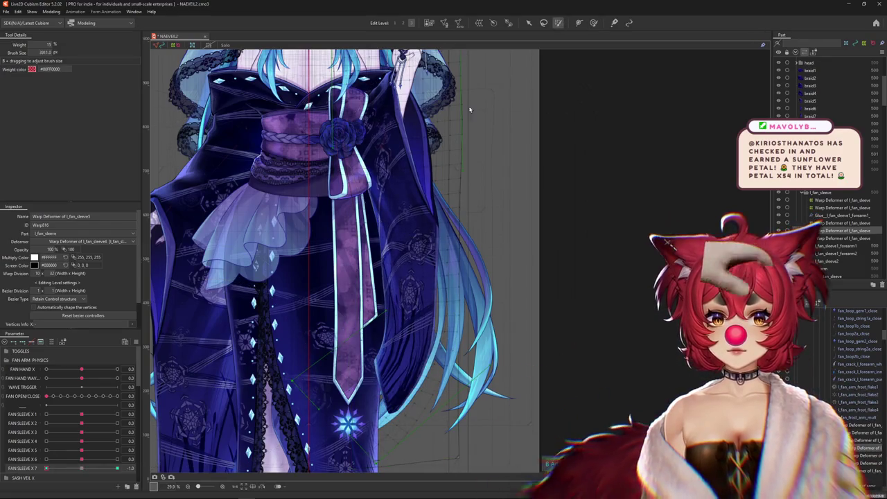
{"action": "scroll", "coordinate": [356, 217], "scroll_direction": "down", "scroll_amount": 2}
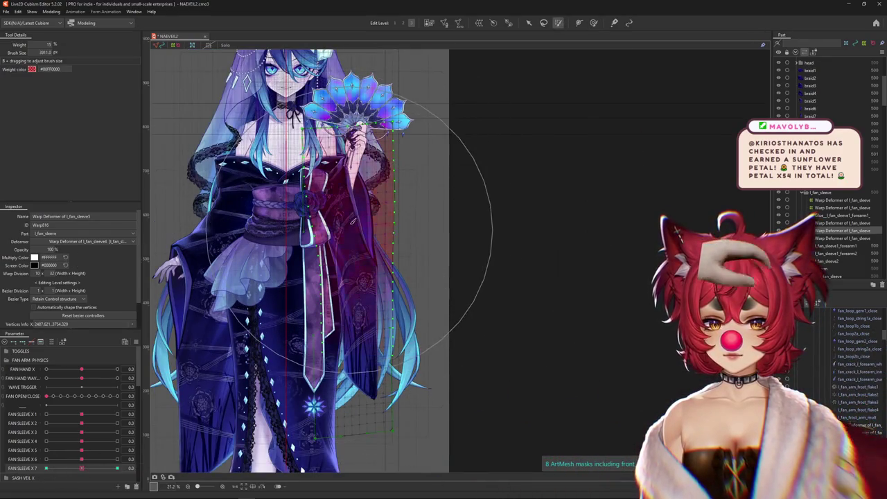
{"action": "left_click", "coordinate": [84, 469]}
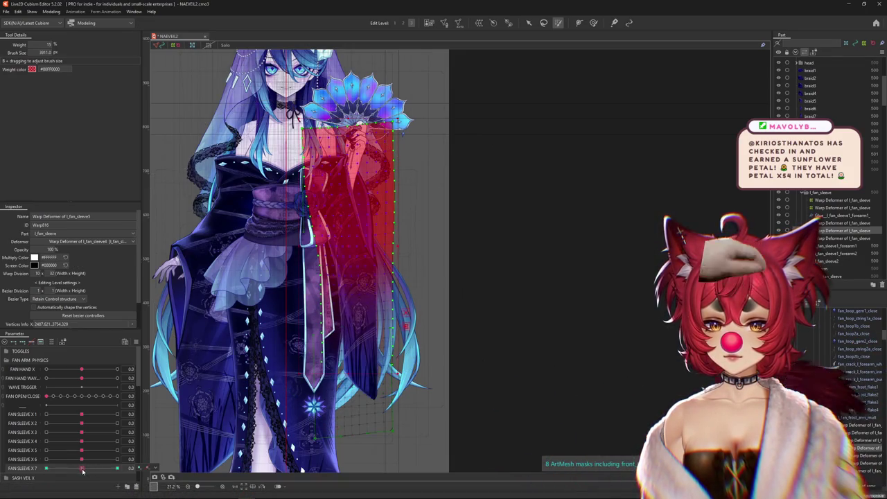
{"action": "left_click_drag", "start_coordinate": [82, 470], "coordinate": [117, 469]}
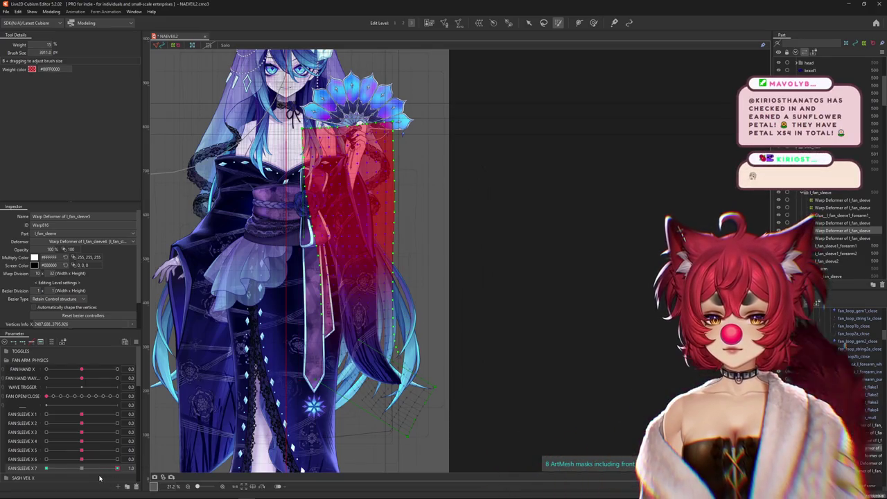
{"action": "mouse_move", "coordinate": [80, 470]}
{"action": "left_mouse_down"}
{"action": "mouse_move", "coordinate": [46, 471]}
{"action": "mouse_move", "coordinate": [78, 469]}
{"action": "left_mouse_up"}
- Hide the canvas overlays and open Modeling > Physics Settings
{"action": "key", "text": "ctrl+h"}
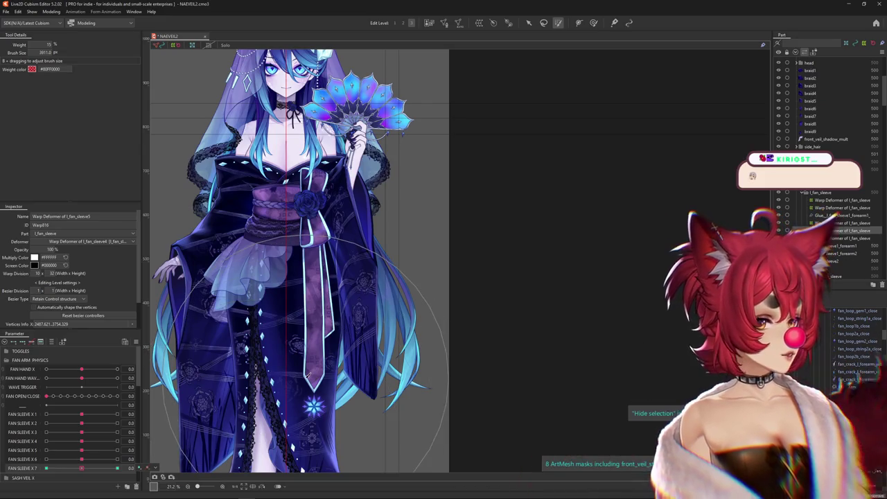
{"action": "key", "text": "b"}
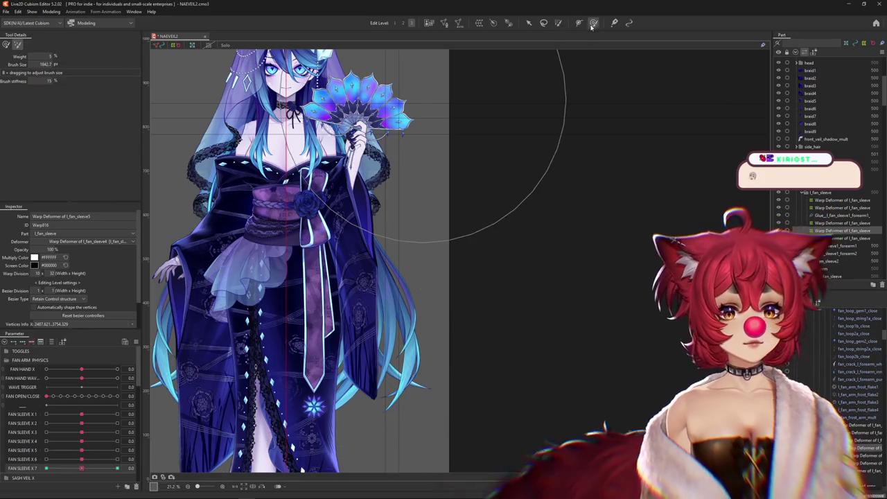
{"action": "left_click", "coordinate": [115, 468]}
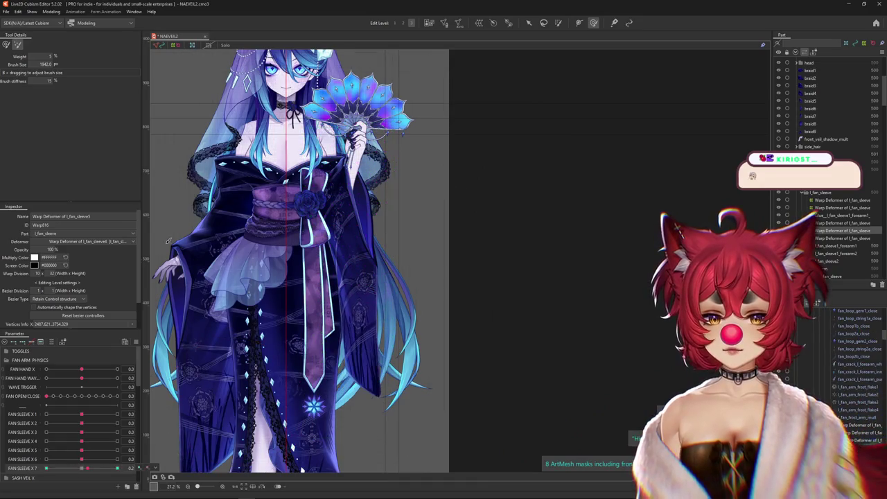
{"action": "left_click", "coordinate": [53, 12]}
{"action": "left_click", "coordinate": [76, 167]}
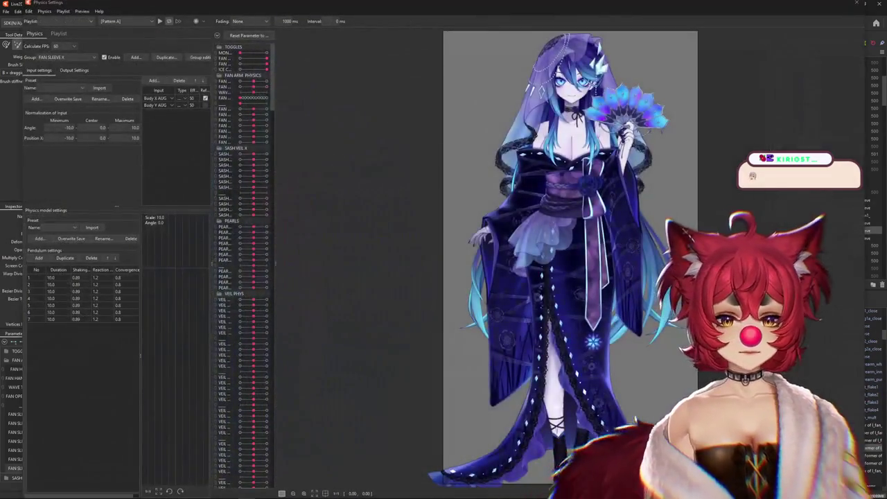
- Swing the preview to test the FAN SLEEVE X physics, review inputs and outputs, then close Physics Settings
{"action": "left_click_drag", "start_coordinate": [552, 295], "coordinate": [449, 297]}
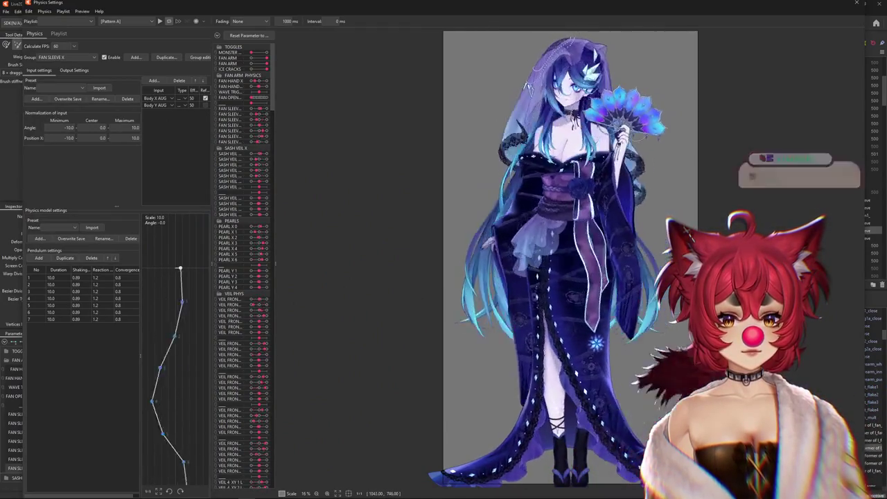
{"action": "left_click_drag", "start_coordinate": [416, 294], "coordinate": [544, 238]}
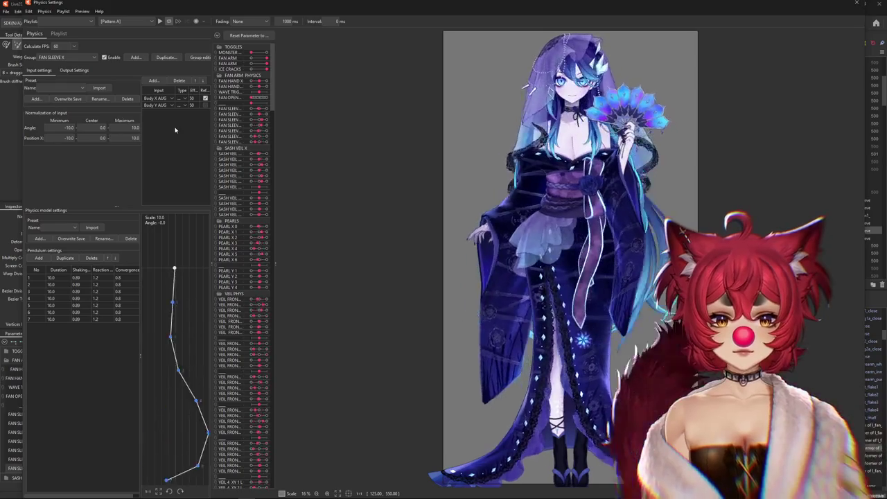
{"action": "left_click", "coordinate": [72, 70]}
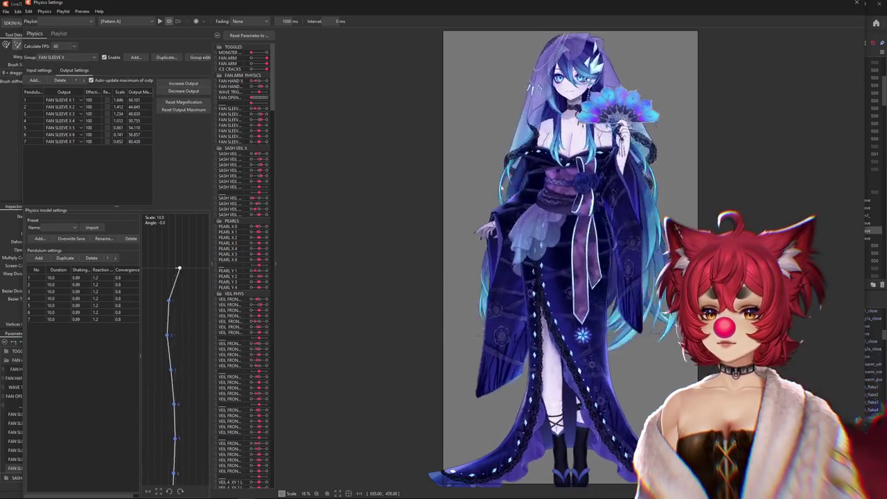
{"action": "left_click_drag", "start_coordinate": [510, 391], "coordinate": [524, 128]}
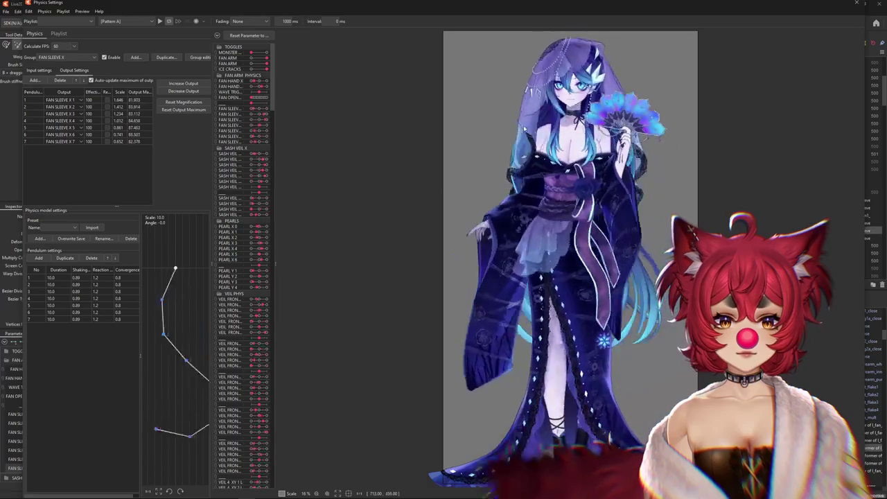
{"action": "mouse_move", "coordinate": [505, 246]}
{"action": "left_mouse_down"}
{"action": "mouse_move", "coordinate": [491, 407]}
{"action": "mouse_move", "coordinate": [458, 214]}
{"action": "left_mouse_up"}
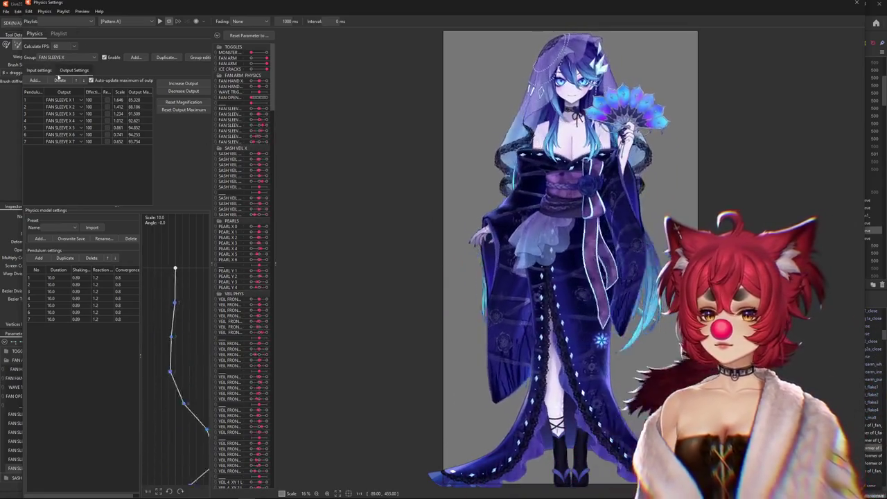
{"action": "left_click", "coordinate": [40, 70]}
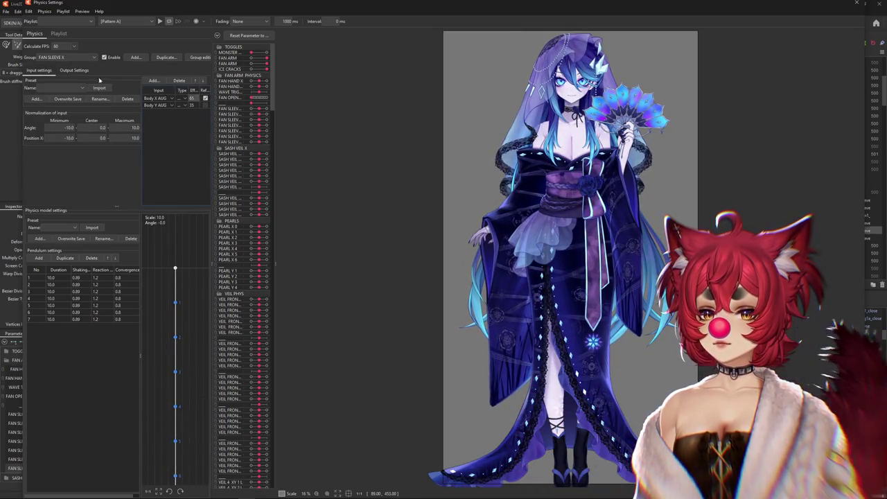
{"action": "left_click", "coordinate": [74, 70]}
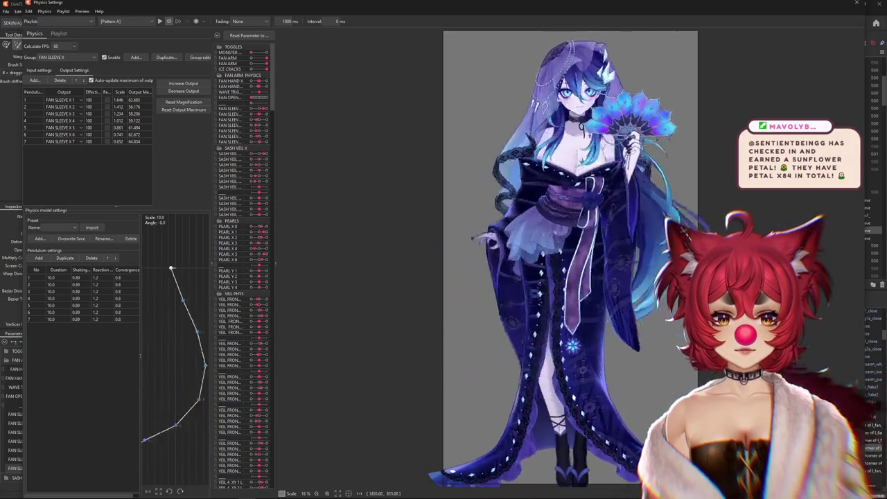
{"action": "left_click", "coordinate": [855, 4]}
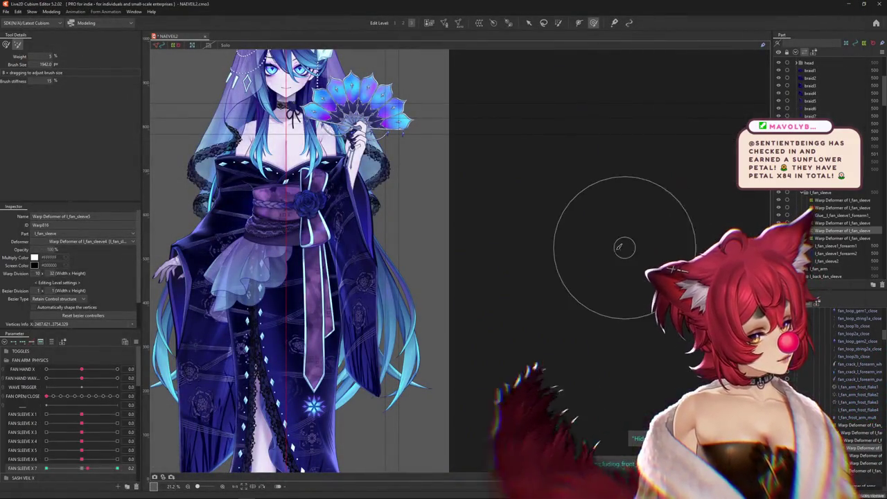
- Filter the Parameter panel to the selected deformer and create the l_fan_sleeve6 warp deformer
{"action": "right_click", "coordinate": [150, 309]}
{"action": "left_click", "coordinate": [194, 333]}
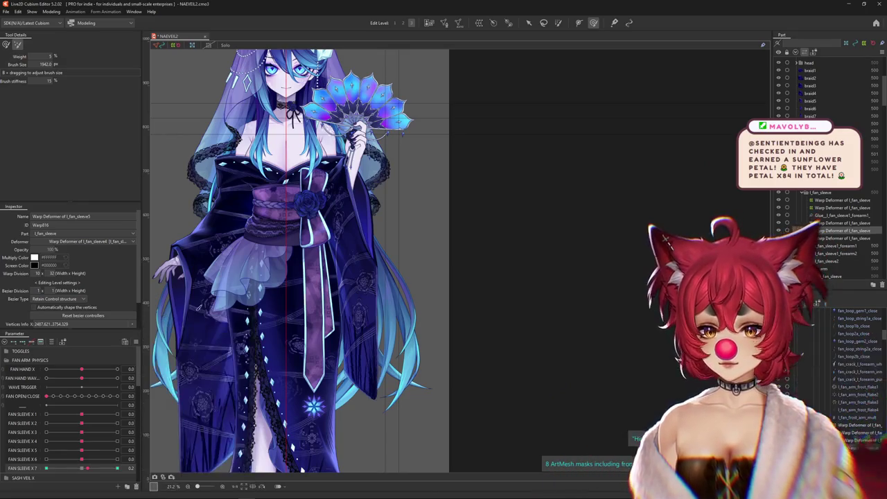
{"action": "scroll", "coordinate": [364, 277], "scroll_direction": "up", "scroll_amount": 3}
{"action": "left_click_drag", "start_coordinate": [364, 277], "coordinate": [416, 315]}
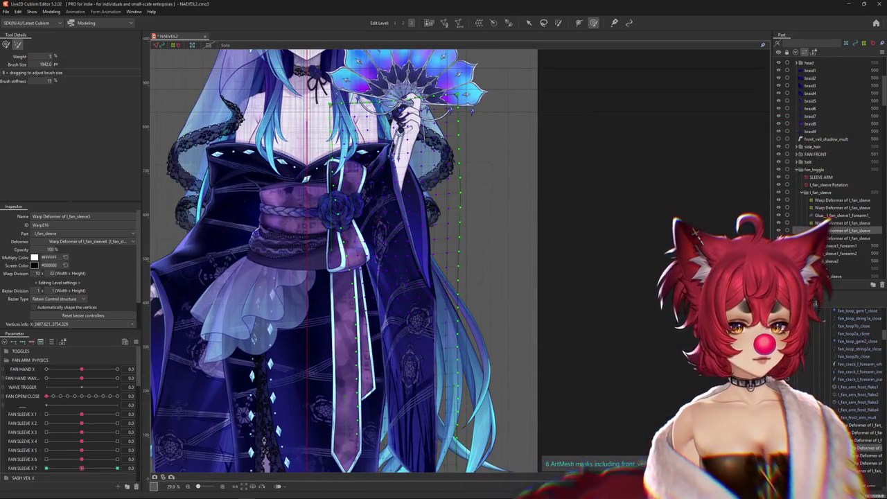
{"action": "left_click", "coordinate": [52, 341]}
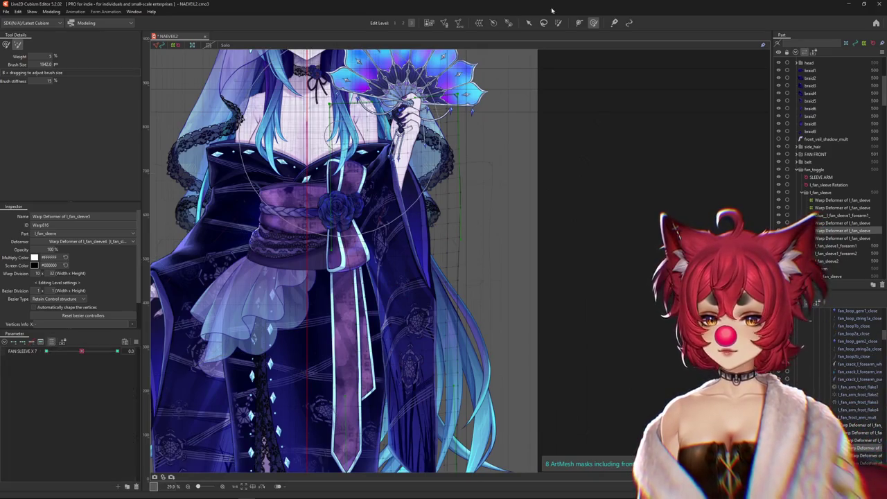
{"action": "left_click", "coordinate": [842, 222]}
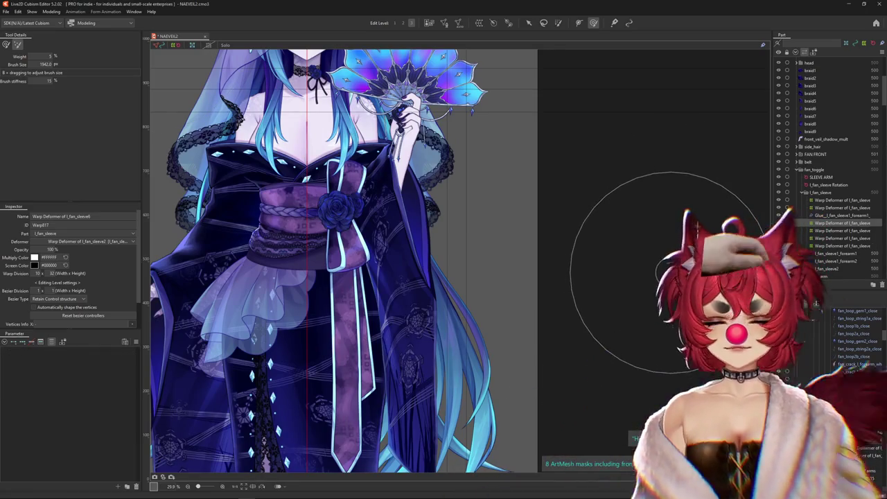
{"action": "key", "text": "ctrl+v"}
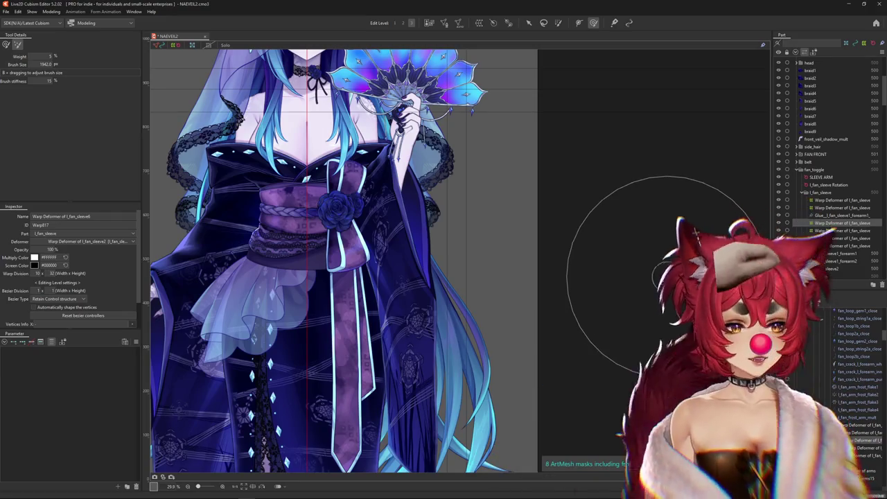
- Nest l_fan_sleeve6 under the l_fan_sleeve2 warp deformer and list all parameters again
{"action": "right_click", "coordinate": [150, 388]}
{"action": "left_click", "coordinate": [187, 388]}
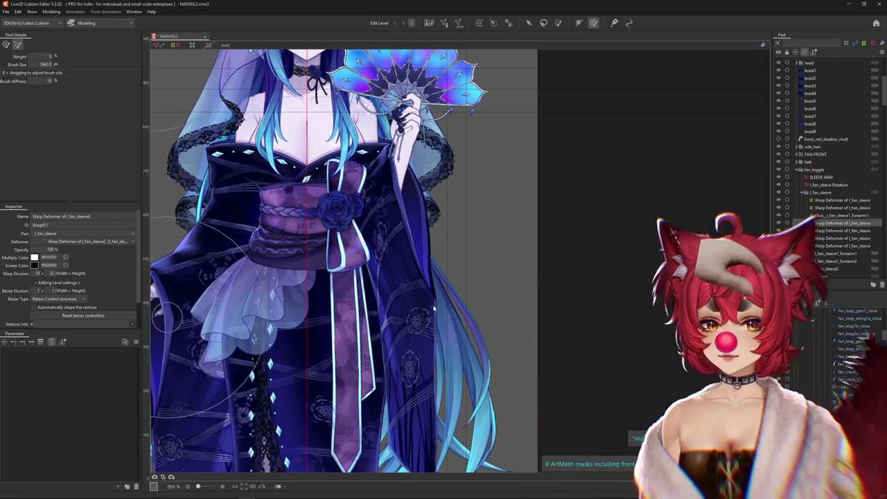
{"action": "scroll", "coordinate": [509, 318], "scroll_direction": "down", "scroll_amount": 2}
{"action": "left_click_drag", "start_coordinate": [569, 291], "coordinate": [566, 259]}
{"action": "left_click", "coordinate": [528, 23]}
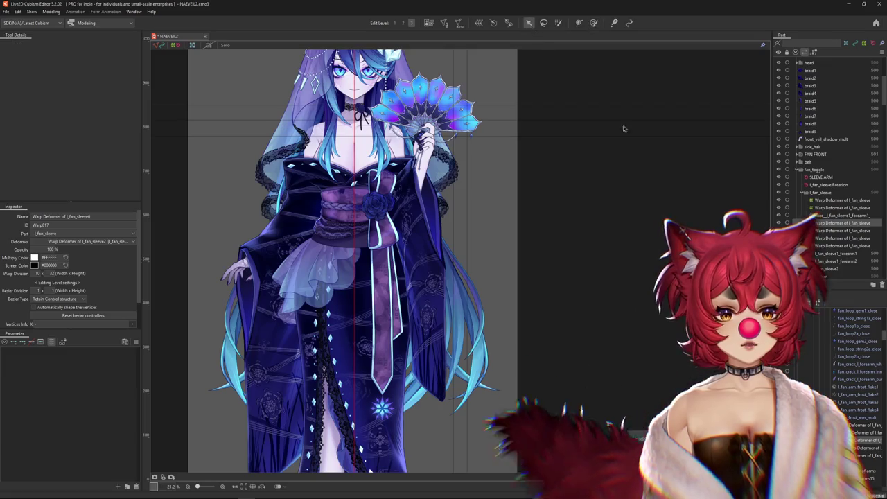
{"action": "left_click", "coordinate": [842, 208]}
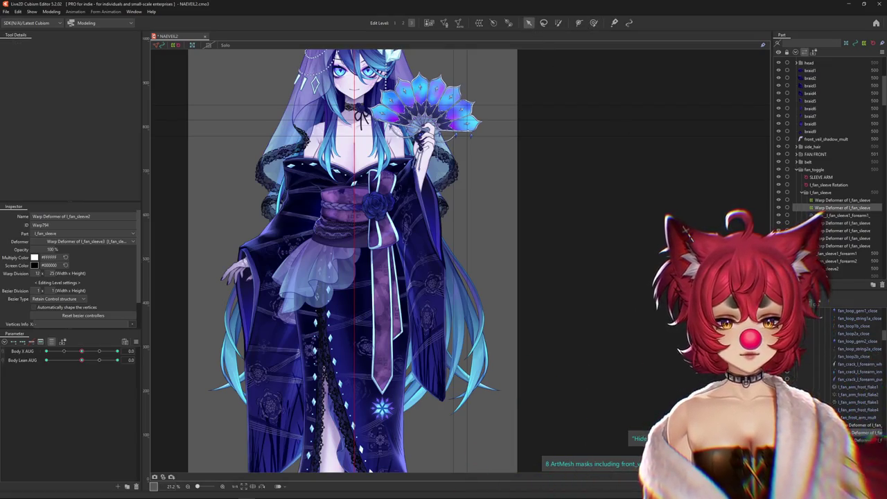
{"action": "scroll", "coordinate": [409, 364], "scroll_direction": "up", "scroll_amount": 1}
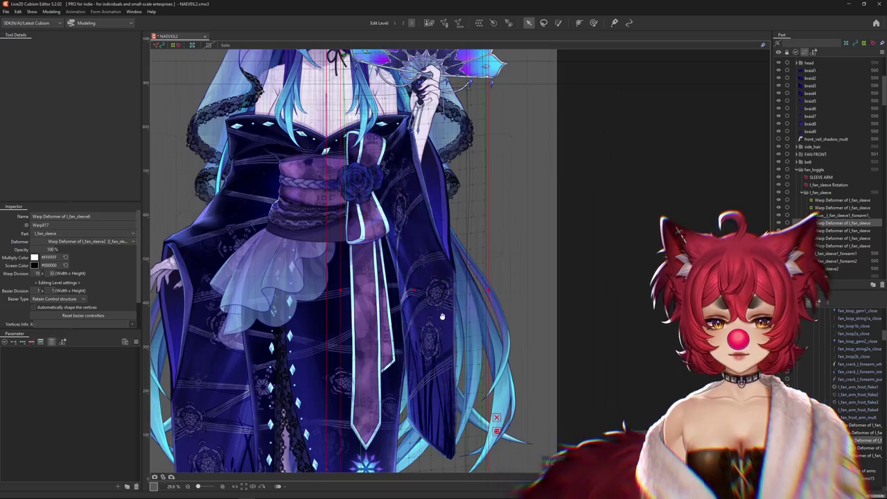
{"action": "scroll", "coordinate": [409, 364], "scroll_direction": "up", "scroll_amount": 1}
{"action": "left_click", "coordinate": [135, 344]}
{"action": "left_click", "coordinate": [311, 316]}
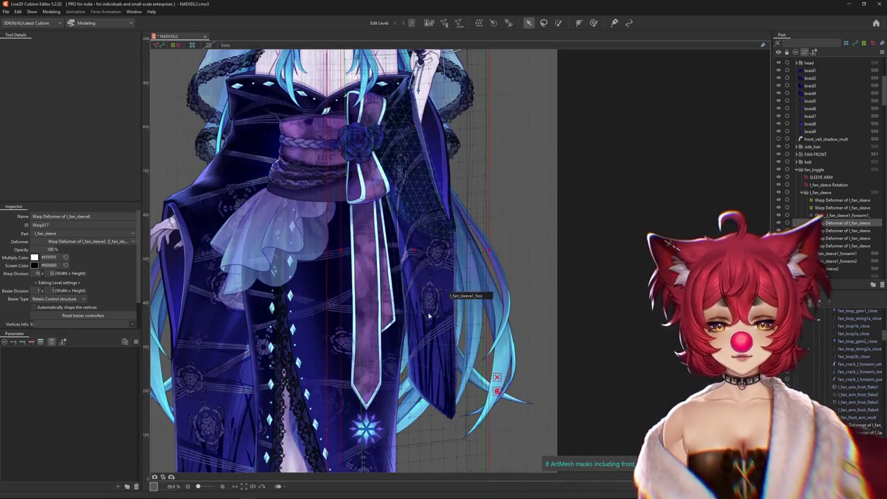
{"action": "scroll", "coordinate": [429, 316], "scroll_direction": "down", "scroll_amount": 2}
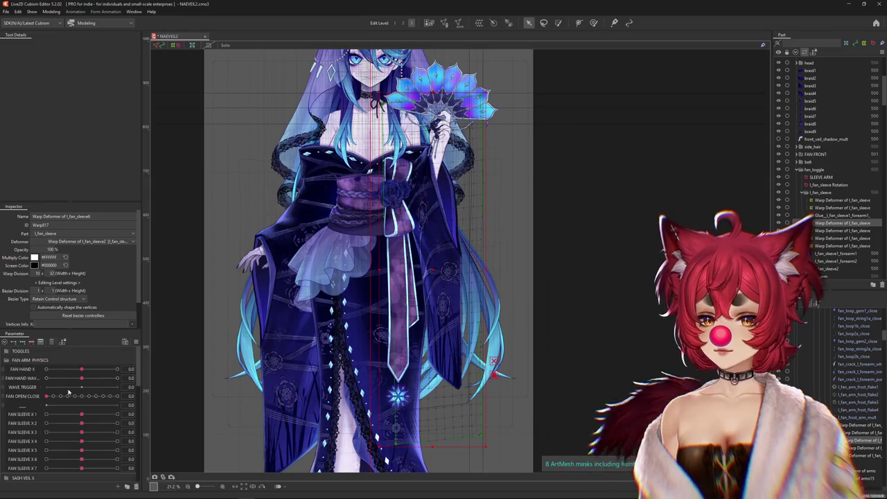
- Create the blend-shape parameter FAN SLEEVE SWAY 1 below FAN SLEEVE X 7
{"action": "right_click", "coordinate": [39, 406]}
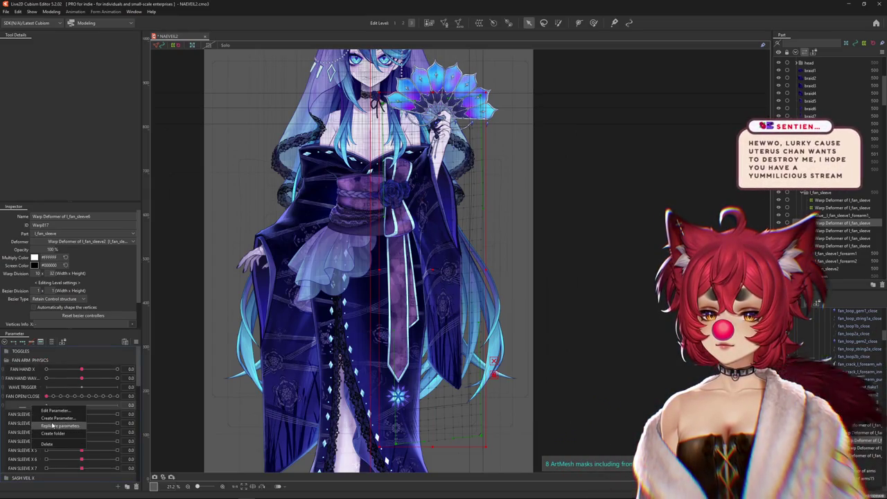
{"action": "left_click", "coordinate": [28, 414]}
{"action": "scroll", "coordinate": [27, 406], "scroll_direction": "down", "scroll_amount": 2}
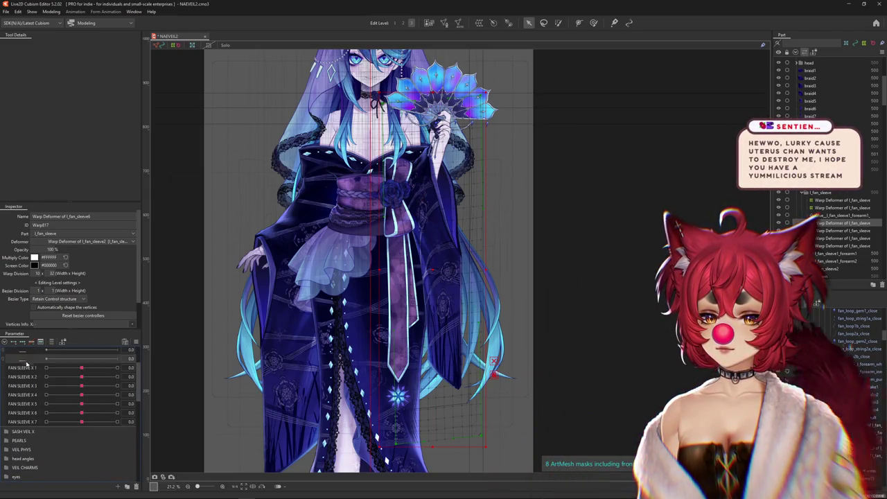
{"action": "left_click_drag", "start_coordinate": [26, 364], "coordinate": [32, 423]}
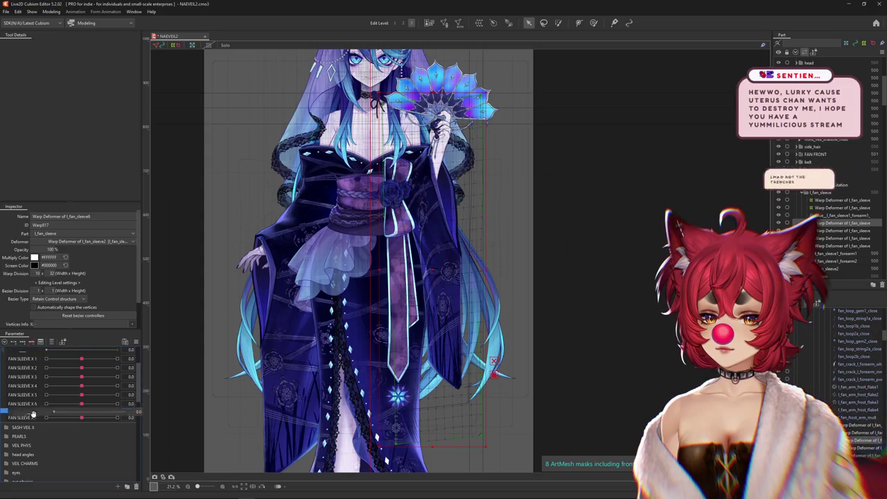
{"action": "left_click", "coordinate": [120, 487]}
{"action": "type", "text": "FAN SLEEVE"}
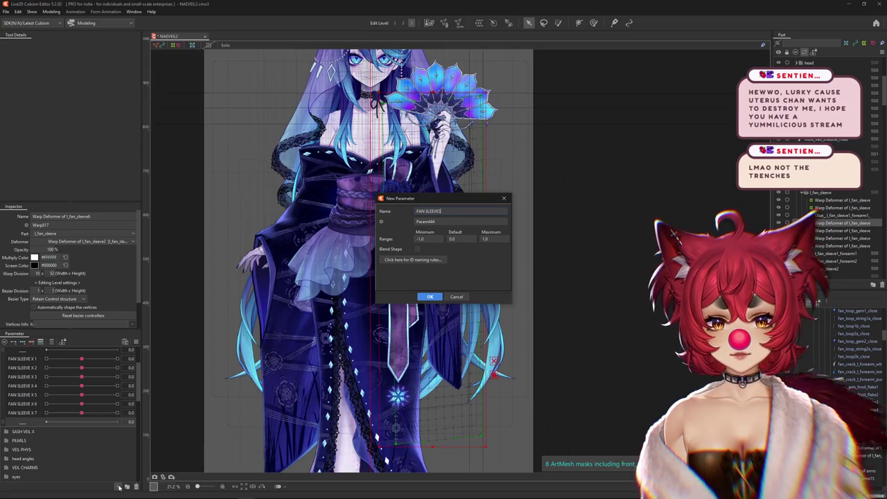
{"action": "key", "text": "BackSpace"}
{"action": "type", "text": "SWAY 1"}
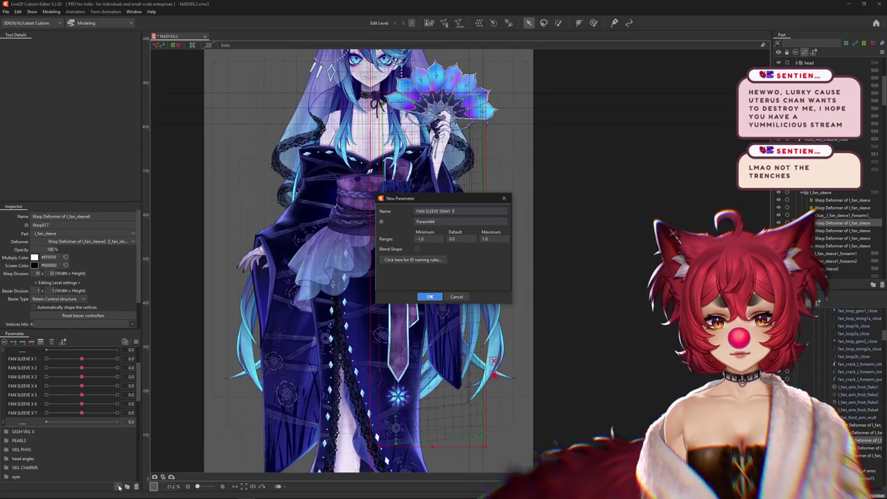
{"action": "left_click", "coordinate": [417, 249]}
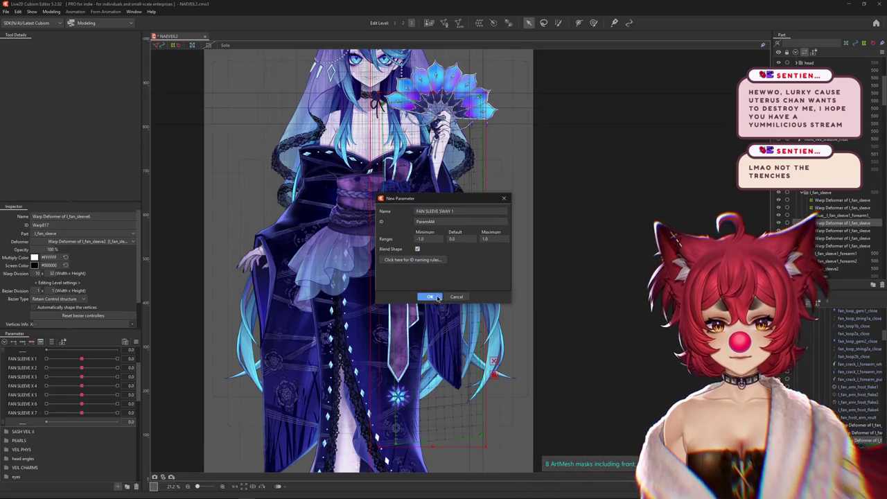
{"action": "left_click", "coordinate": [430, 297]}
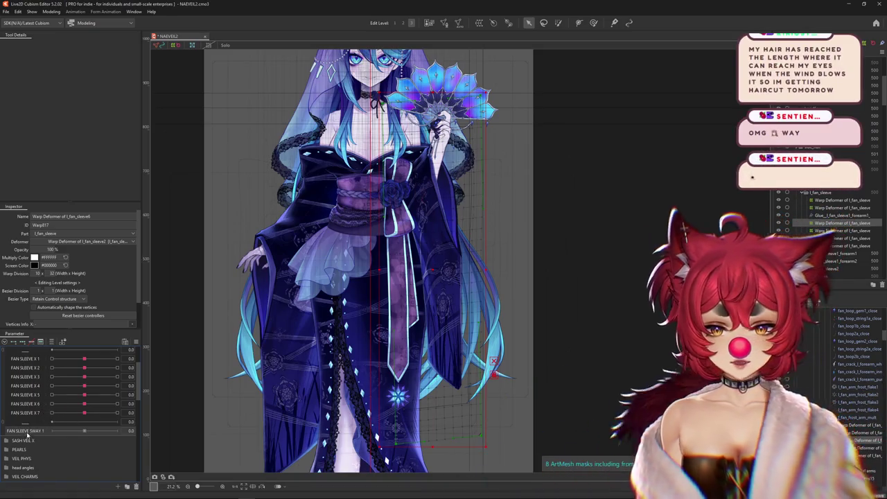
- Duplicate FAN SLEEVE SWAY 1 and rename the copies FAN SLEEVE SWAY 2 and SWAY 3
{"action": "right_click", "coordinate": [36, 431]}
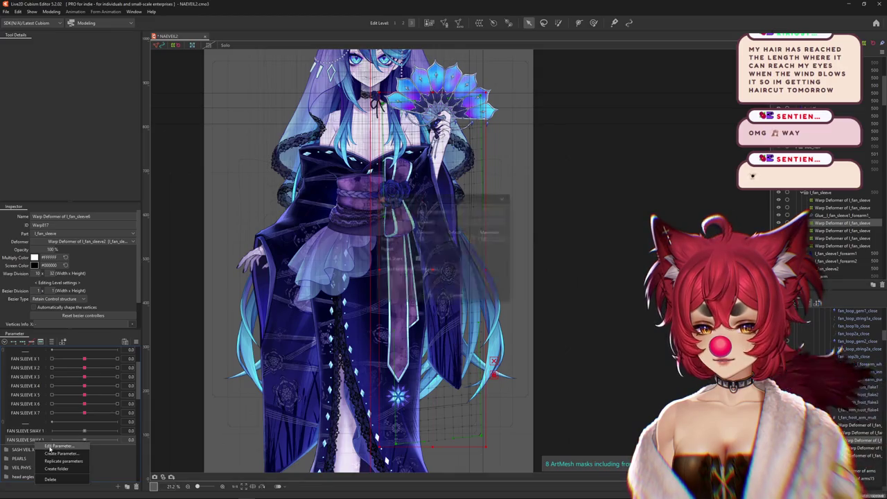
{"action": "left_click", "coordinate": [48, 449]}
{"action": "key", "text": "Return"}
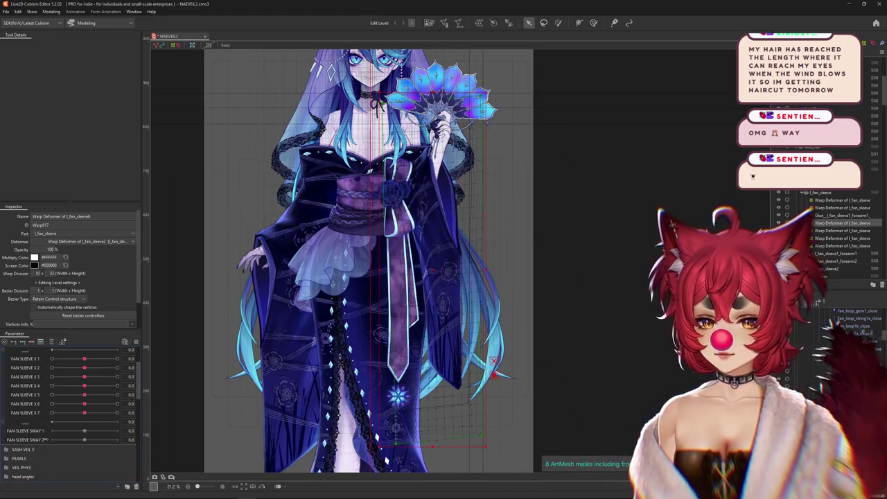
{"action": "left_click", "coordinate": [64, 443]}
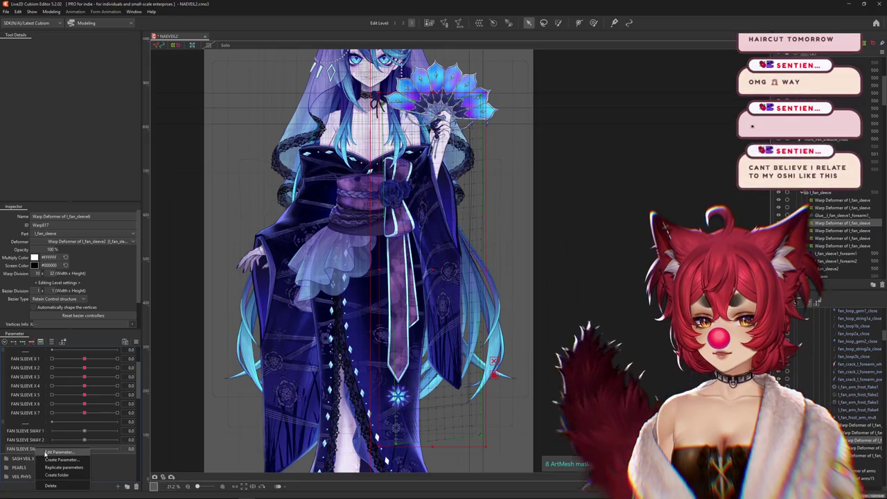
{"action": "key", "text": "Return"}
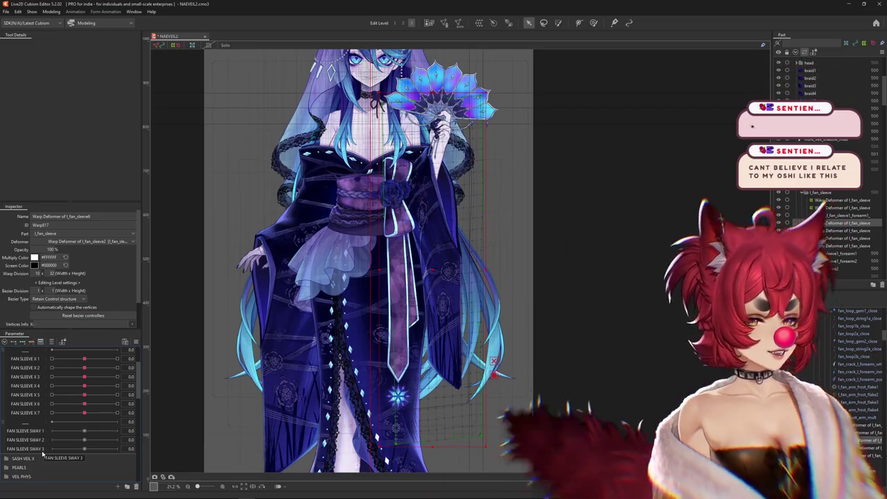
{"action": "scroll", "coordinate": [428, 261], "scroll_direction": "up", "scroll_amount": 3}
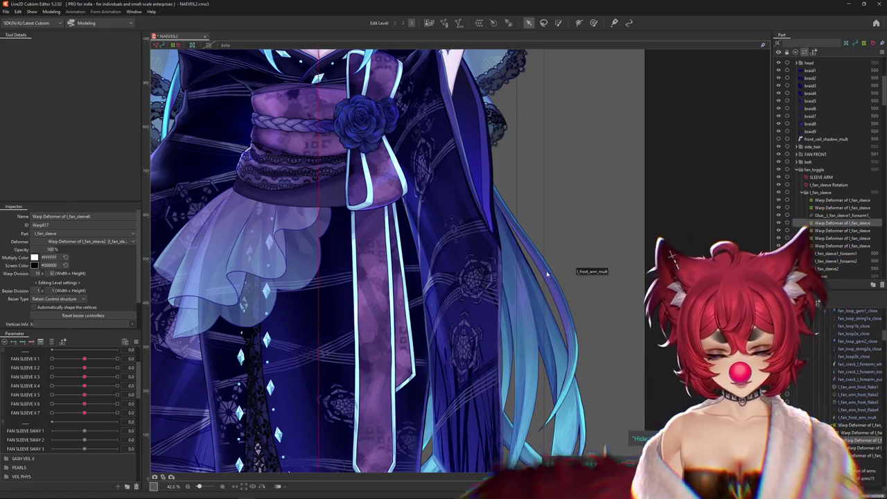
- Select the l_fan_sleeve6 warp deformer and shrink the weight brush to about 2115
{"action": "scroll", "coordinate": [517, 292], "scroll_direction": "down", "scroll_amount": 3}
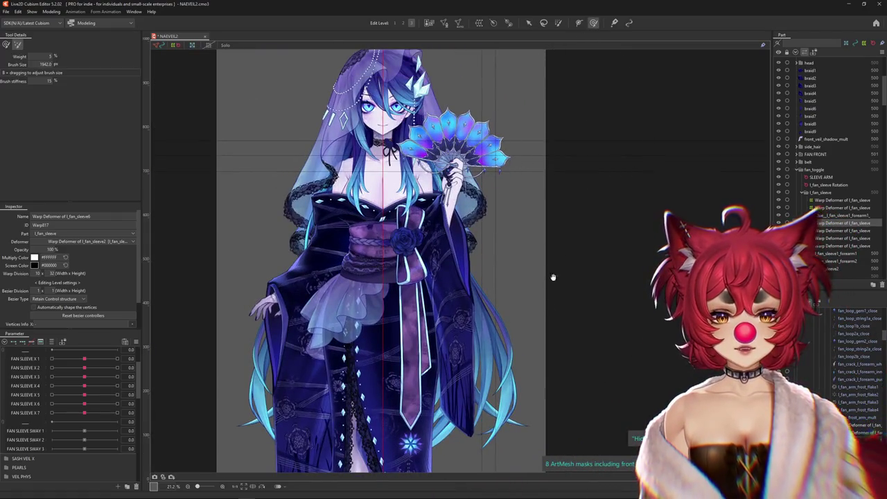
{"action": "left_click_drag", "start_coordinate": [553, 277], "coordinate": [535, 256]}
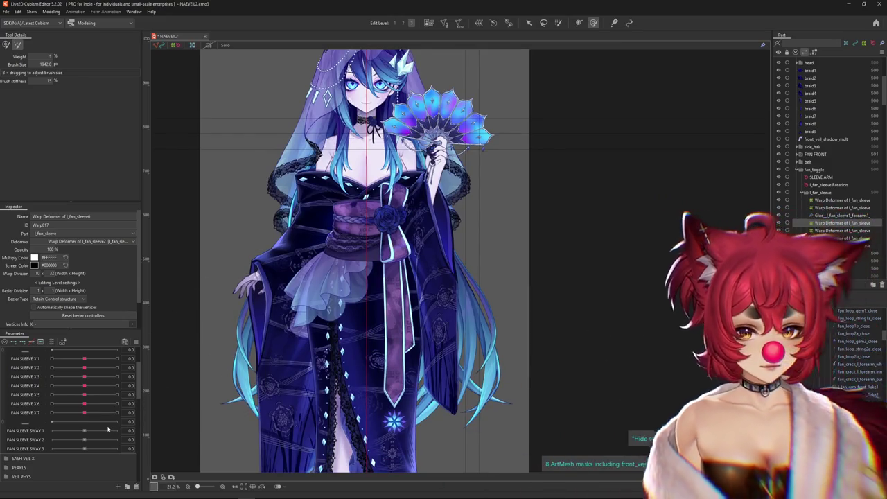
{"action": "scroll", "coordinate": [505, 313], "scroll_direction": "up", "scroll_amount": 4}
{"action": "scroll", "coordinate": [558, 246], "scroll_direction": "up", "scroll_amount": 1}
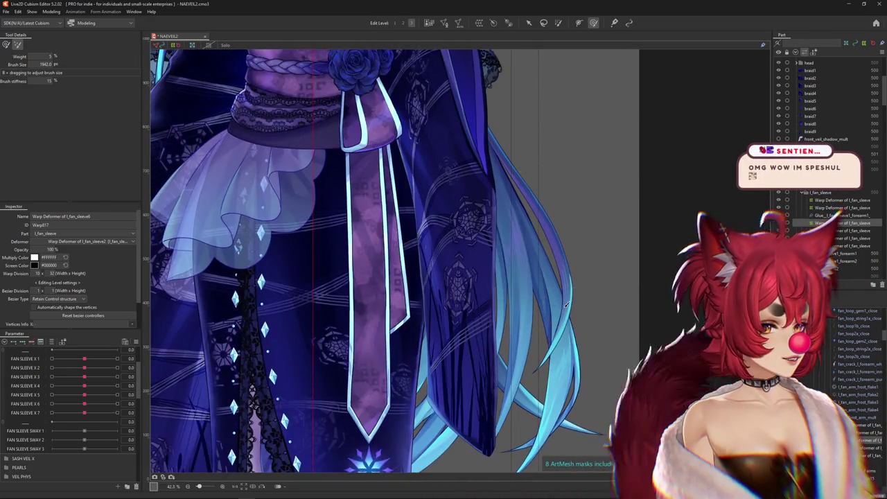
{"action": "scroll", "coordinate": [567, 304], "scroll_direction": "down", "scroll_amount": 2}
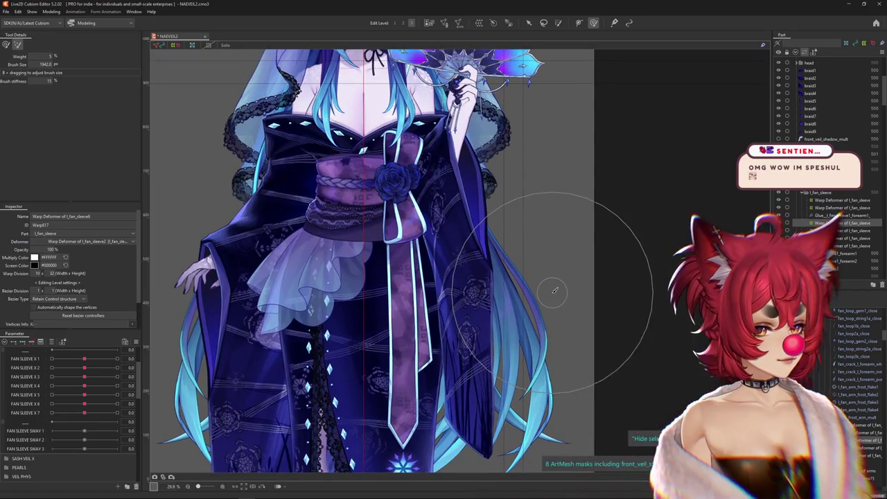
{"action": "scroll", "coordinate": [326, 360], "scroll_direction": "down", "scroll_amount": 1}
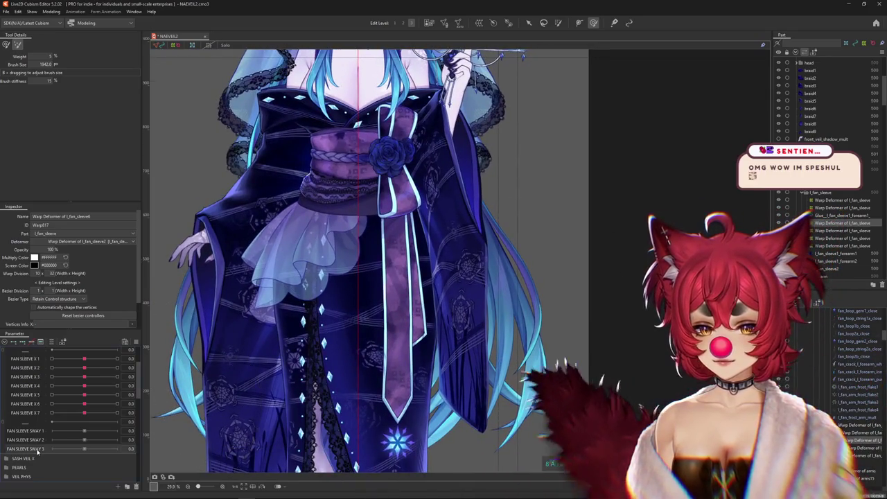
{"action": "scroll", "coordinate": [610, 319], "scroll_direction": "up", "scroll_amount": 2}
{"action": "scroll", "coordinate": [610, 319], "scroll_direction": "down", "scroll_amount": 2}
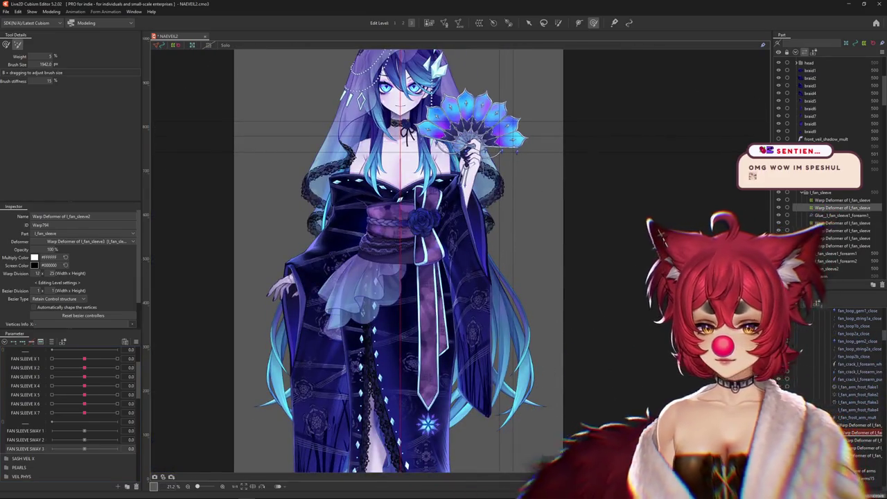
{"action": "left_click", "coordinate": [63, 342]}
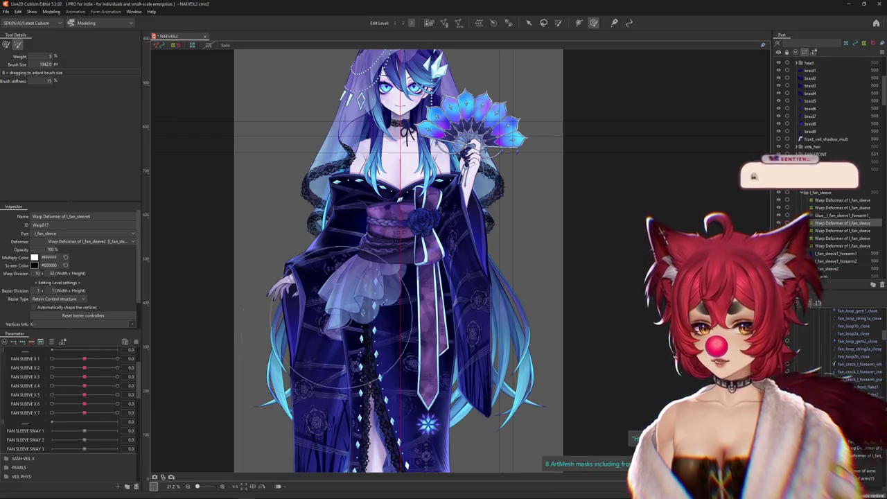
{"action": "scroll", "coordinate": [558, 287], "scroll_direction": "up", "scroll_amount": 2}
{"action": "scroll", "coordinate": [505, 281], "scroll_direction": "up", "scroll_amount": 1}
{"action": "scroll", "coordinate": [505, 281], "scroll_direction": "up", "scroll_amount": 1}
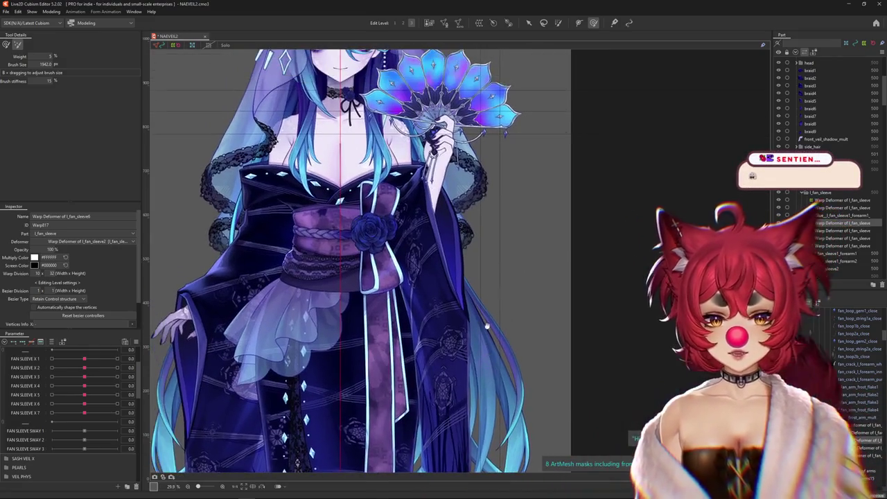
{"action": "scroll", "coordinate": [549, 282], "scroll_direction": "up", "scroll_amount": 1}
{"action": "scroll", "coordinate": [537, 292], "scroll_direction": "up", "scroll_amount": 3}
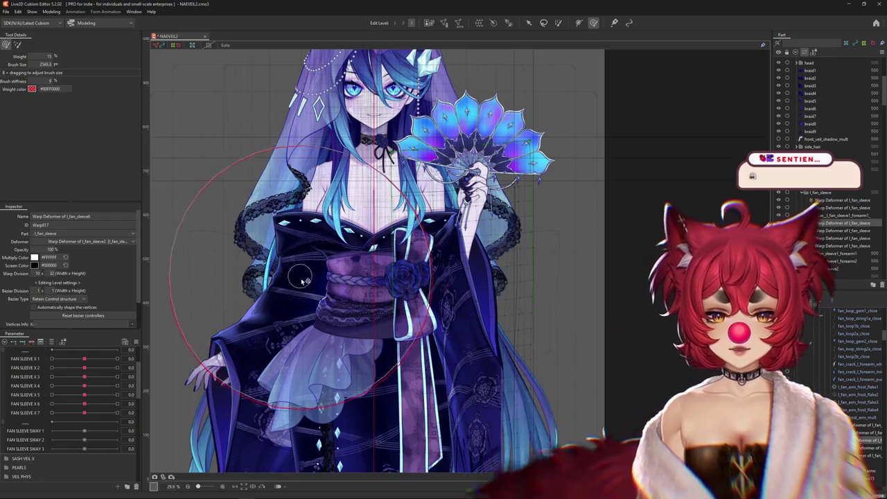
{"action": "scroll", "coordinate": [279, 268], "scroll_direction": "down", "scroll_amount": 2}
{"action": "left_click_drag", "start_coordinate": [279, 268], "coordinate": [219, 309]}
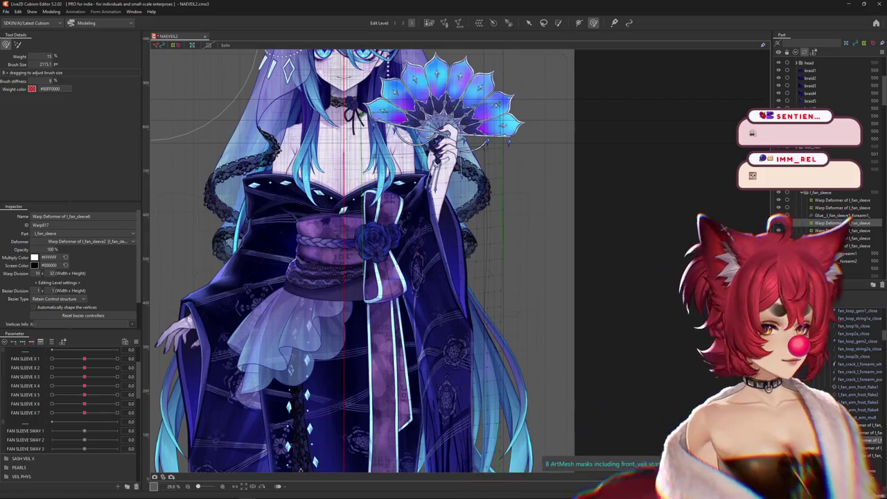
- Toggle the parameter filter, reselect l_fan_sleeve6, and pick FAN SLEEVE SWAY 1 for keying
{"action": "left_click", "coordinate": [52, 343]}
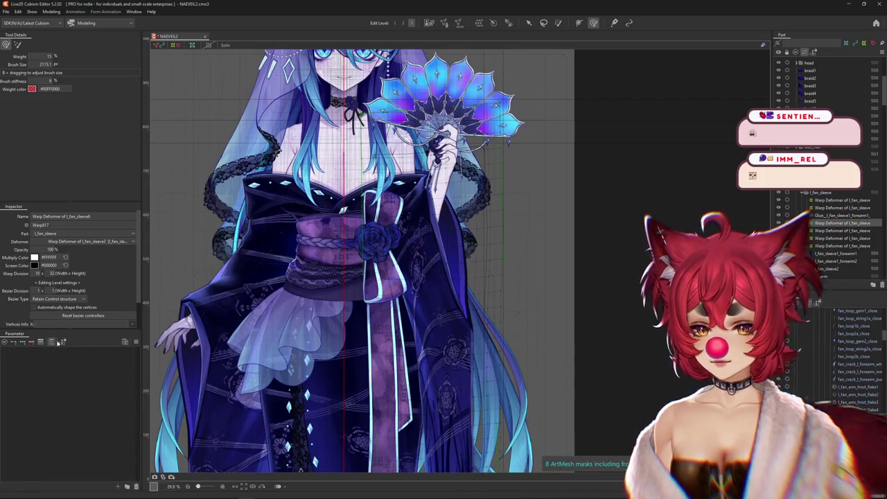
{"action": "left_click", "coordinate": [53, 343]}
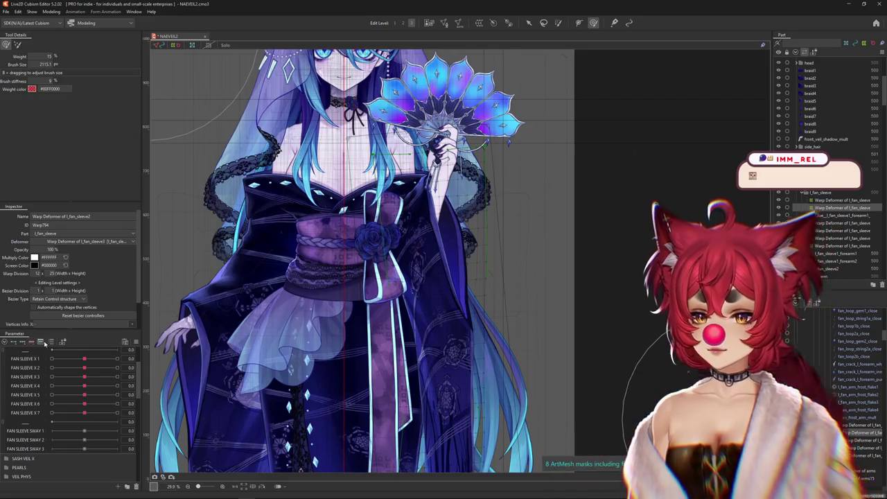
{"action": "left_click", "coordinate": [554, 341]}
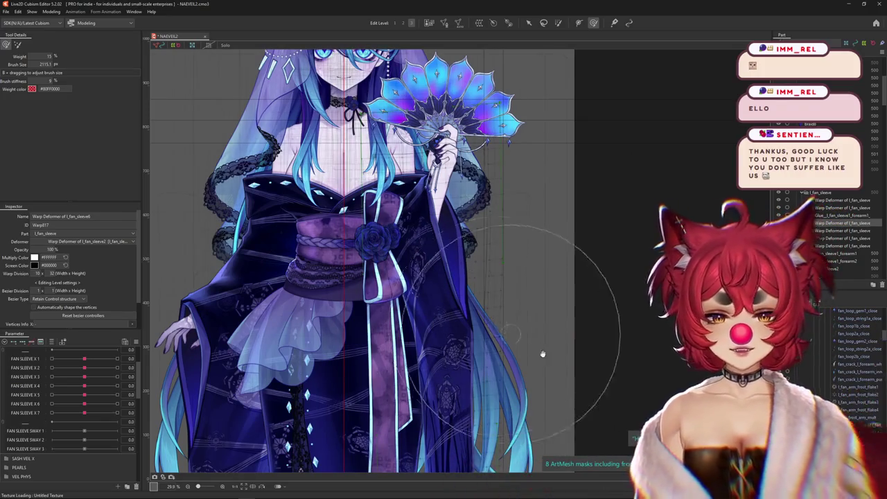
{"action": "scroll", "coordinate": [548, 346], "scroll_direction": "down", "scroll_amount": 5}
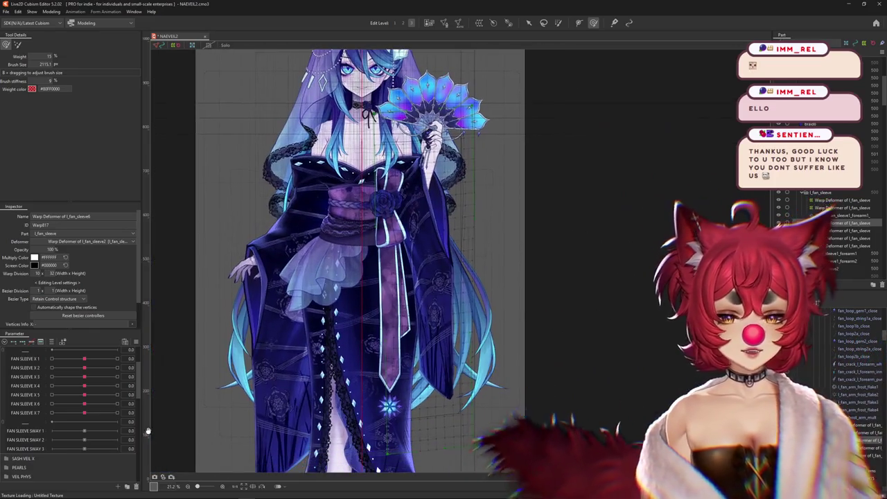
{"action": "left_click", "coordinate": [70, 430]}
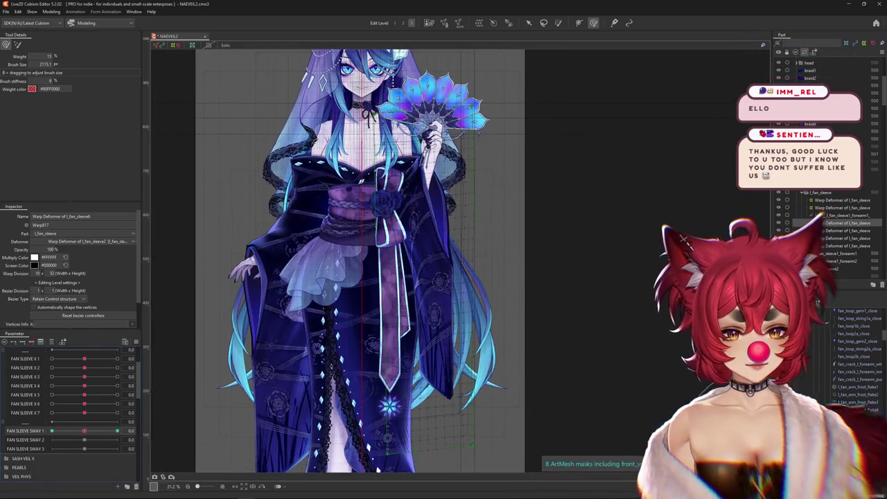
- Key the l_fan_sleeve7 and l_fan_sleeve8 warp deformers on FAN SLEEVE SWAY 2 and SWAY 3
{"action": "left_click", "coordinate": [842, 230]}
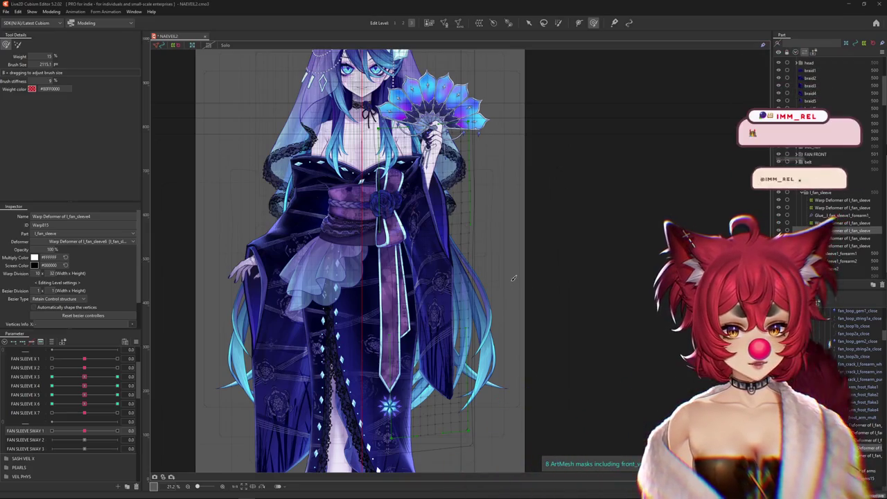
{"action": "left_click", "coordinate": [528, 23]}
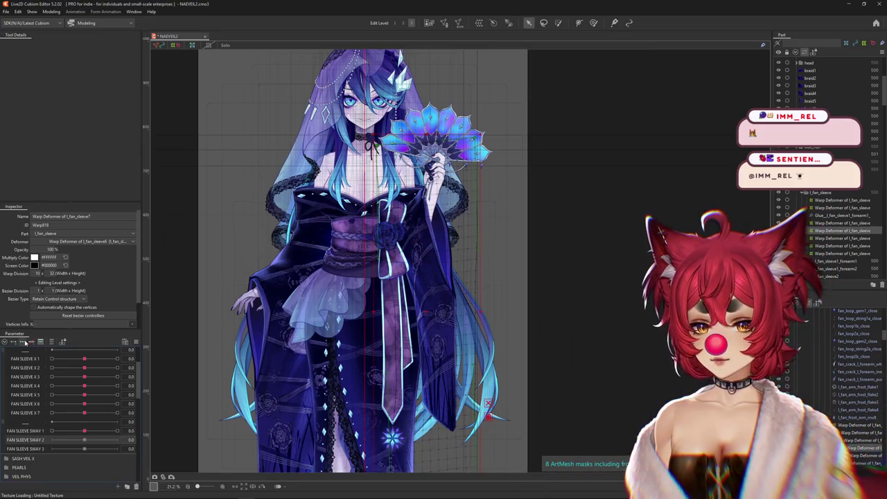
{"action": "left_click", "coordinate": [531, 213]}
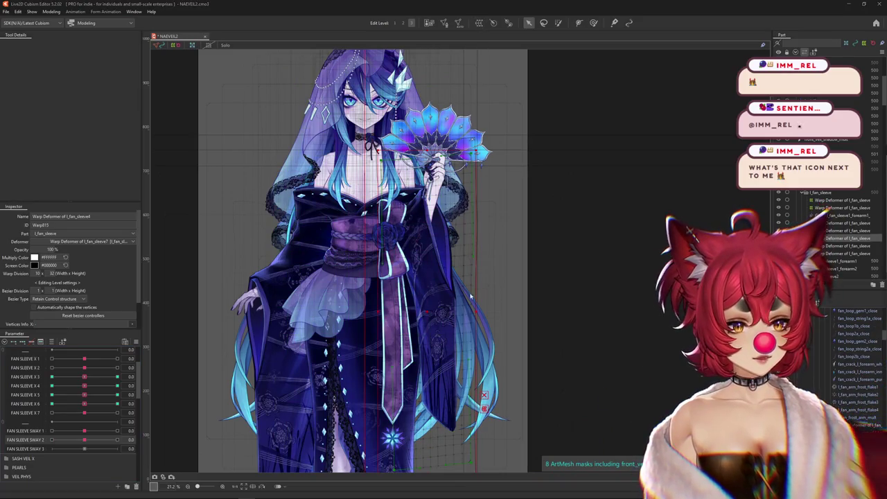
{"action": "scroll", "coordinate": [584, 298], "scroll_direction": "down", "scroll_amount": 2}
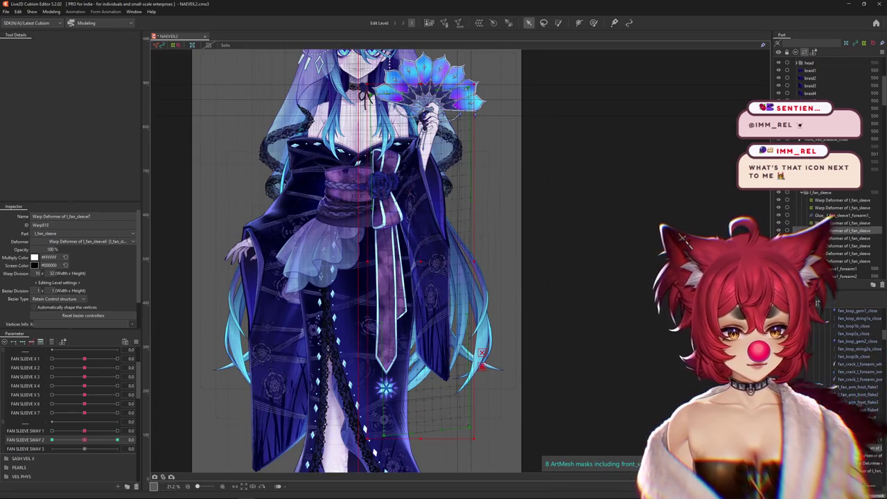
{"action": "key", "text": "Down"}
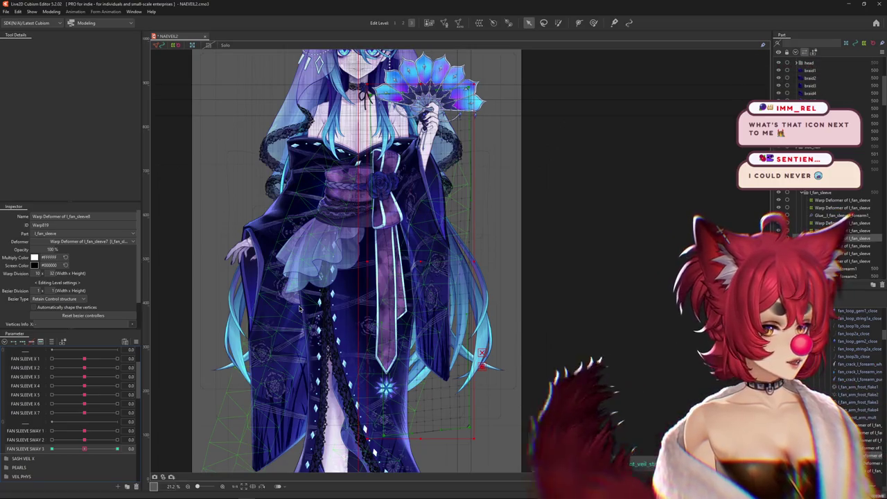
{"action": "left_click", "coordinate": [594, 23]}
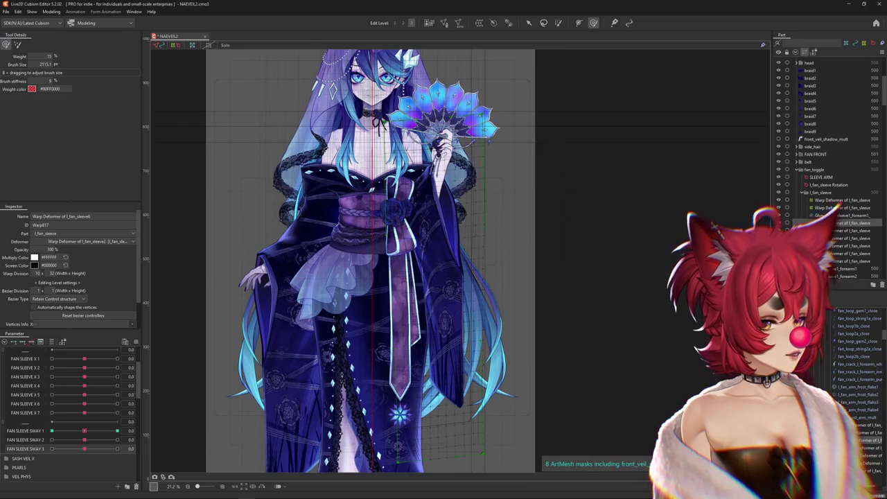
- Set FAN SLEEVE SWAY 1 to 1.0 and open a 2 × 2 temporary warp on l_fan_sleeve6
{"action": "left_click", "coordinate": [131, 431]}
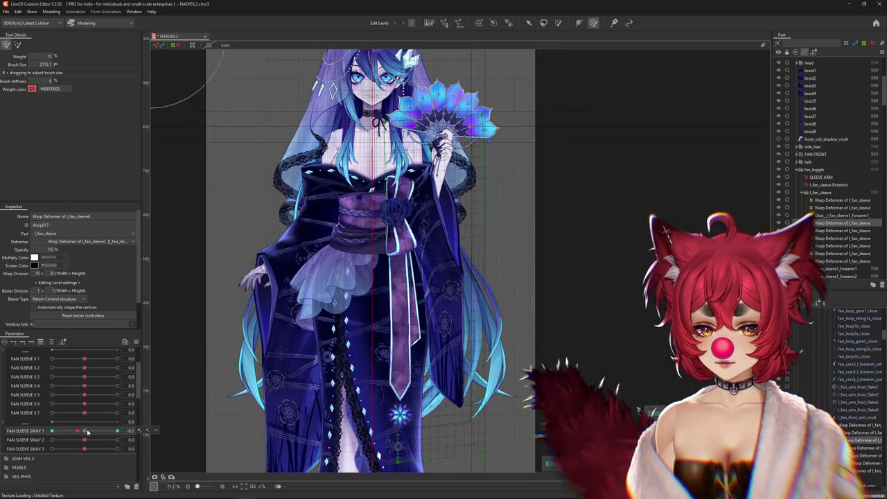
{"action": "left_click", "coordinate": [131, 430]}
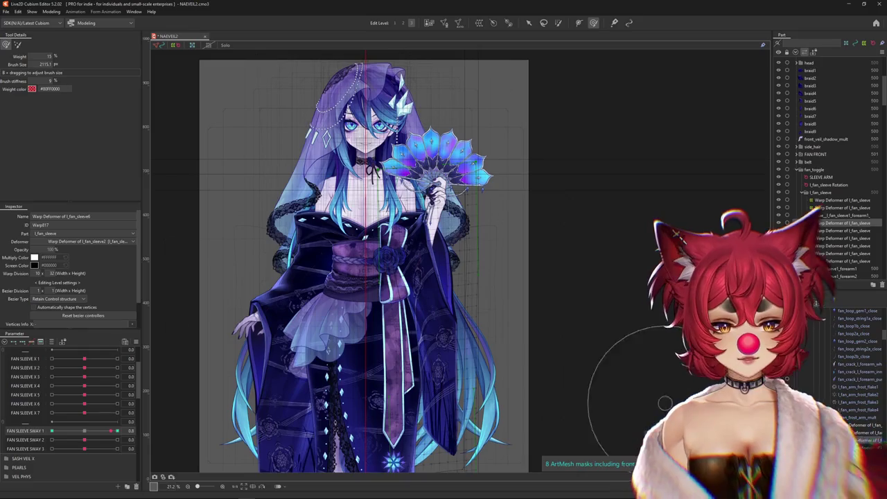
{"action": "left_click", "coordinate": [123, 430]}
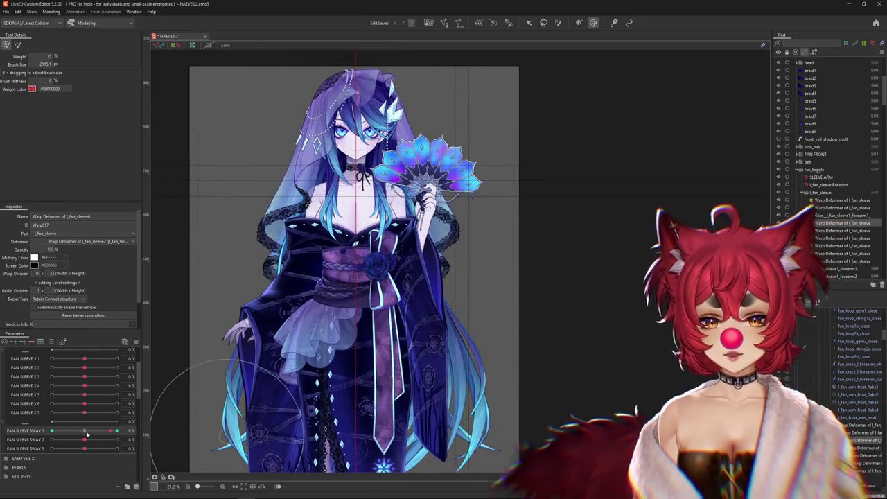
{"action": "scroll", "coordinate": [656, 345], "scroll_direction": "down", "scroll_amount": 2}
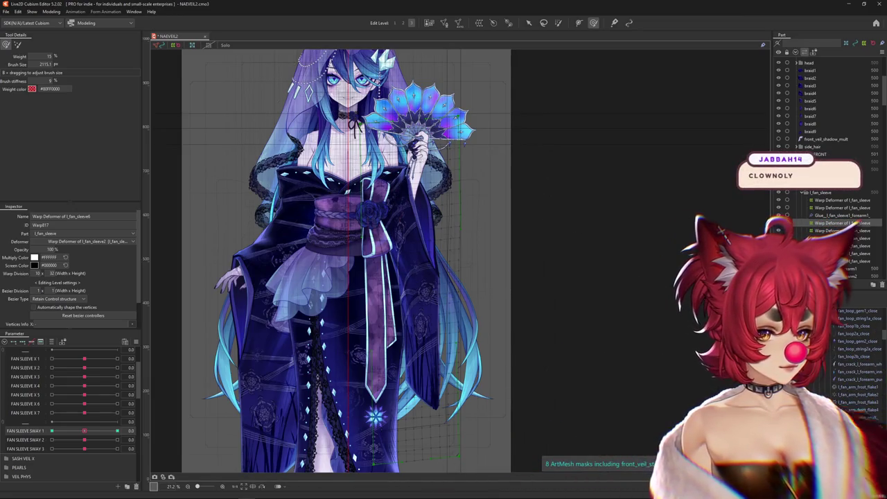
{"action": "scroll", "coordinate": [617, 384], "scroll_direction": "up", "scroll_amount": 3}
{"action": "scroll", "coordinate": [617, 383], "scroll_direction": "up", "scroll_amount": 2}
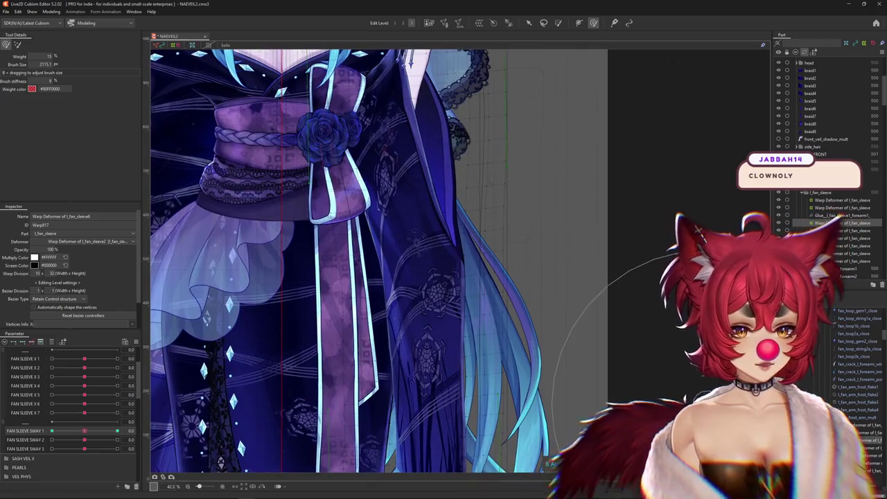
{"action": "scroll", "coordinate": [643, 390], "scroll_direction": "down", "scroll_amount": 5}
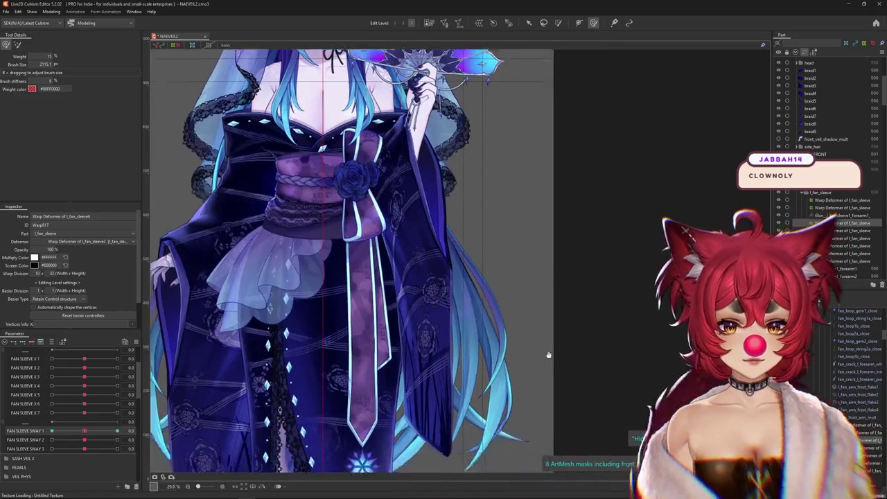
{"action": "key", "text": "Escape"}
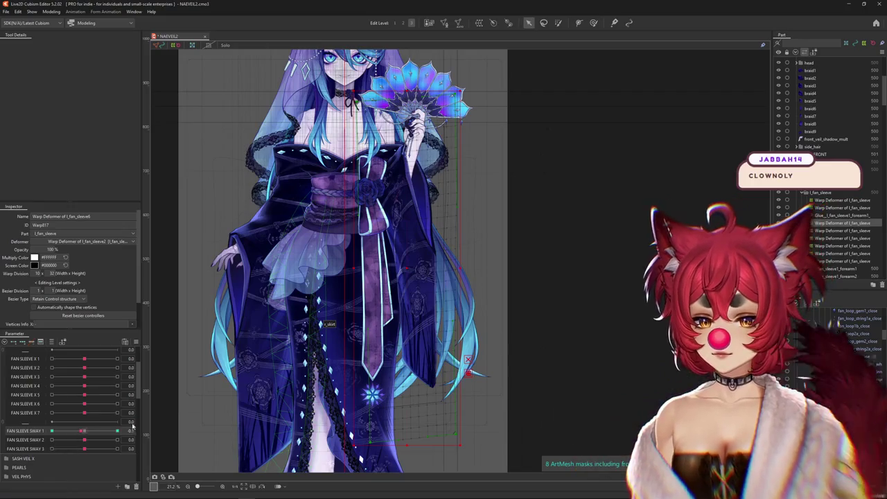
{"action": "key", "text": "ctrl+t"}
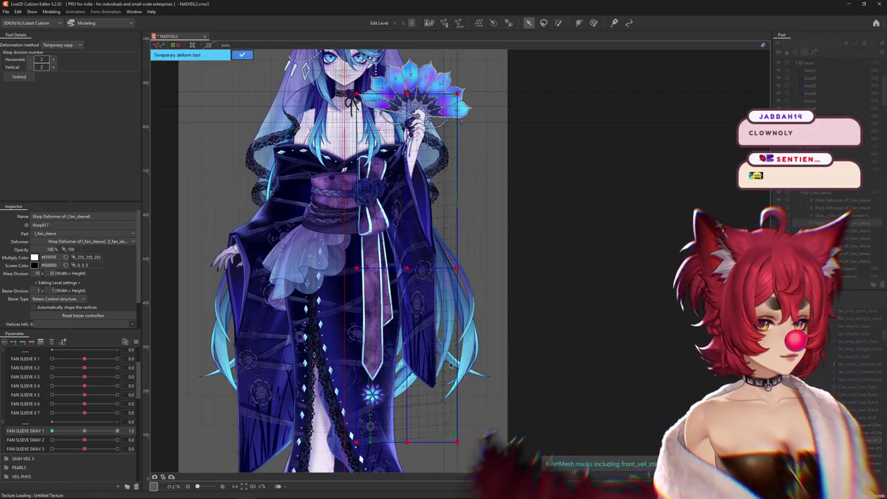
- Switch the temporary deformation to a path and bend the lower sleeve outward to the right
{"action": "left_click", "coordinate": [61, 44]}
{"action": "left_click", "coordinate": [59, 97]}
{"action": "left_click_drag", "start_coordinate": [414, 87], "coordinate": [414, 138]}
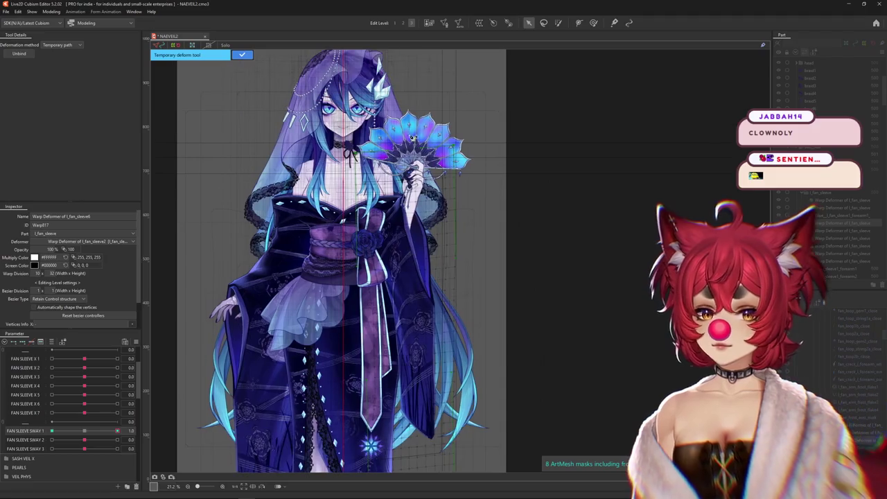
{"action": "scroll", "coordinate": [414, 426], "scroll_direction": "down", "scroll_amount": 3}
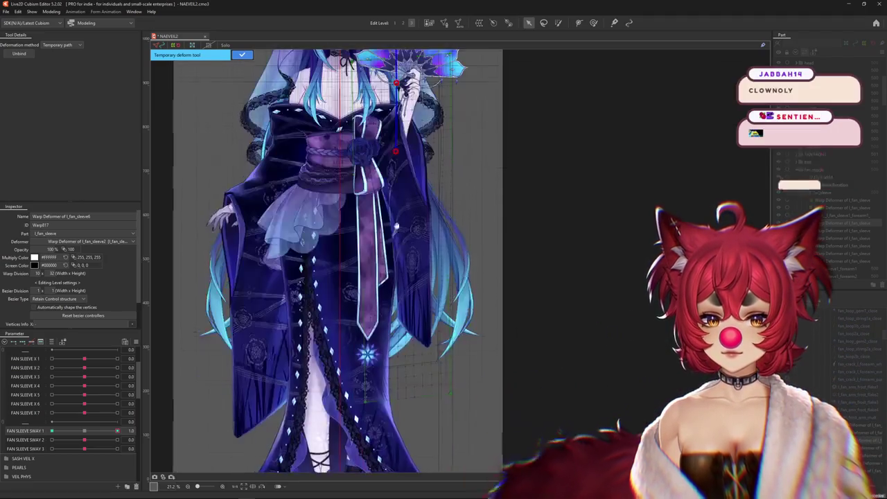
{"action": "left_click", "coordinate": [411, 425]}
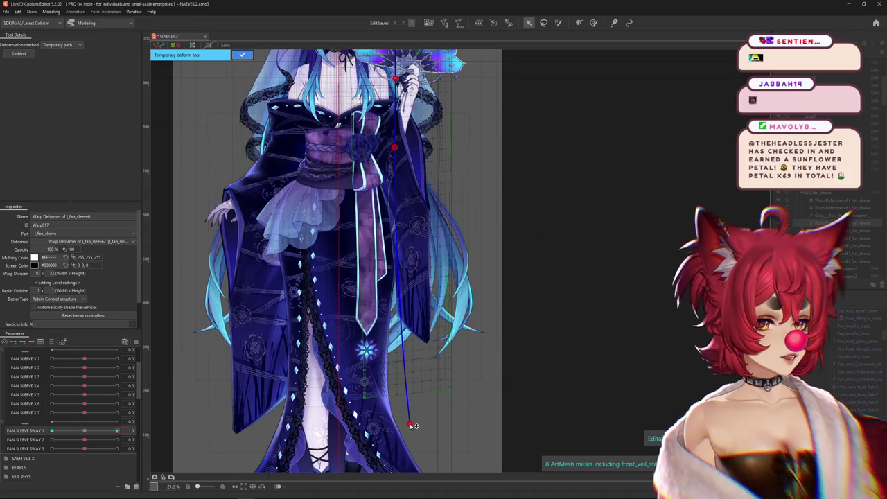
{"action": "left_click_drag", "start_coordinate": [435, 424], "coordinate": [511, 410]}
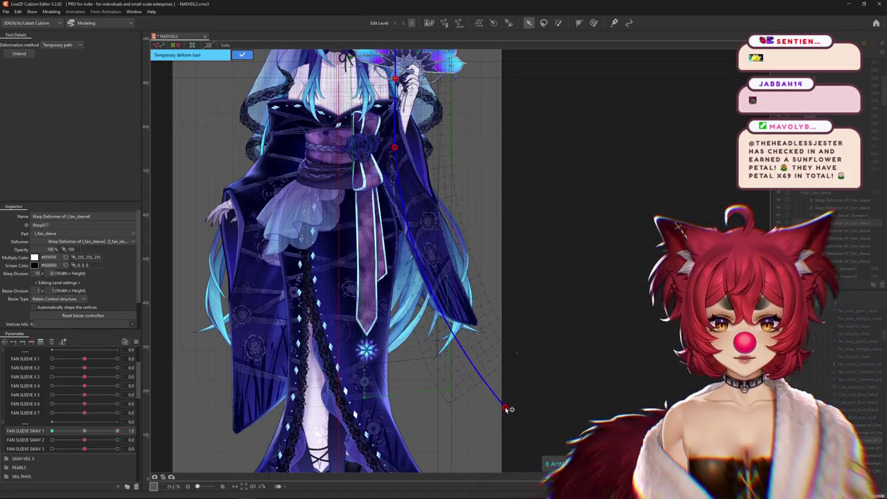
{"action": "left_click", "coordinate": [242, 55]}
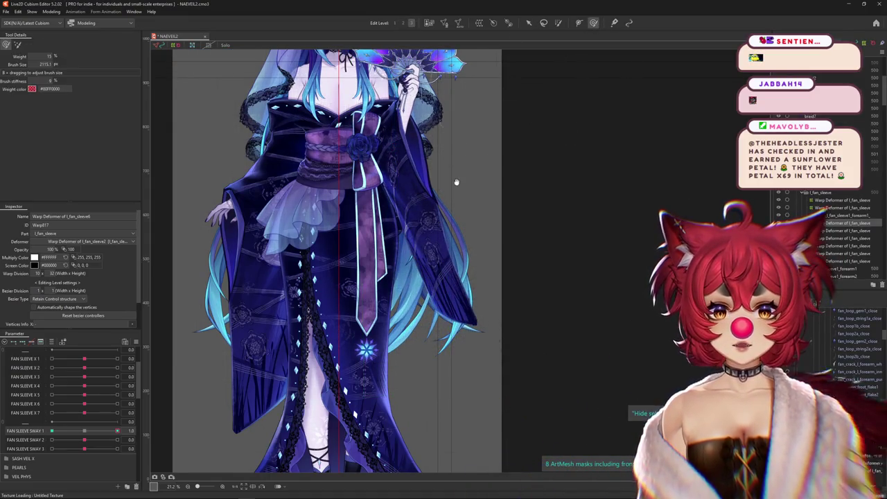
- Touch up the sleeve area slightly and reset FAN SLEEVE SWAY 1 to 0.0
{"action": "scroll", "coordinate": [456, 182], "scroll_direction": "up", "scroll_amount": 1}
{"action": "left_click_drag", "start_coordinate": [425, 226], "coordinate": [428, 241]}
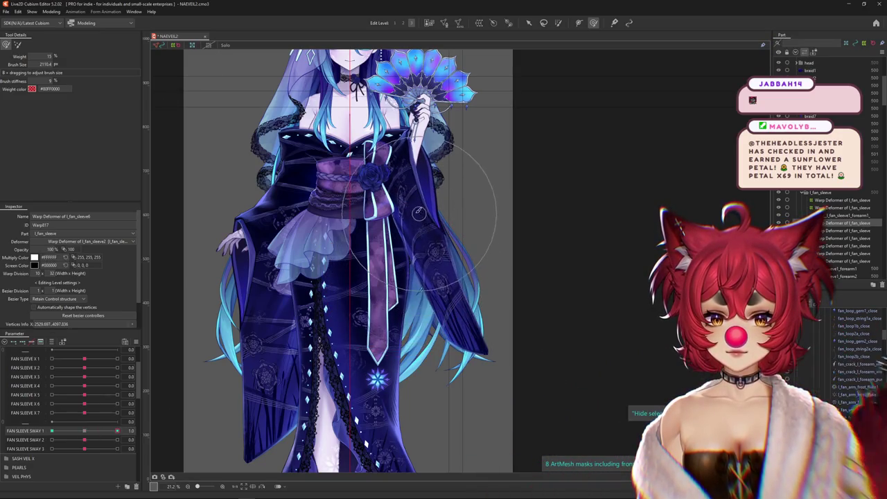
{"action": "left_click_drag", "start_coordinate": [405, 193], "coordinate": [429, 262]}
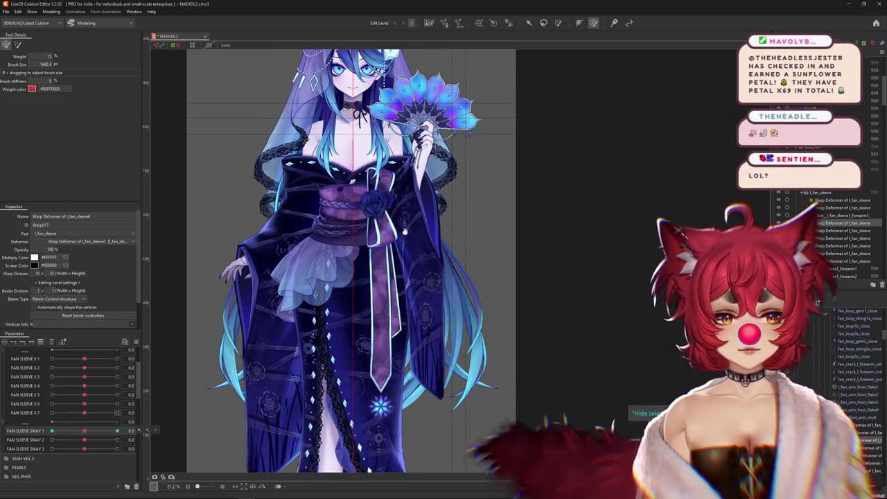
{"action": "scroll", "coordinate": [350, 153], "scroll_direction": "up", "scroll_amount": 3}
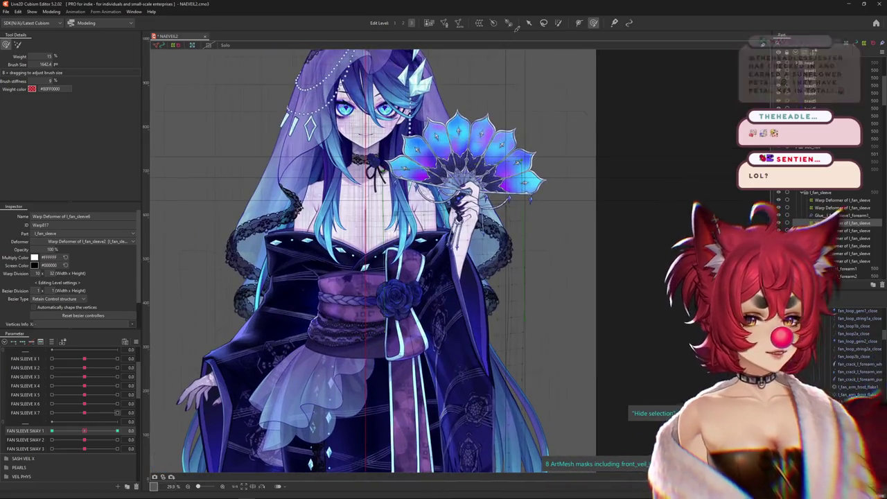
{"action": "left_click", "coordinate": [558, 23]}
- Brush-deform the fan sleeve around the hand and compare FAN SLEEVE SWAY 1 at 0.0 and 1.0
{"action": "mouse_move", "coordinate": [343, 293]}
{"action": "left_mouse_down"}
{"action": "mouse_move", "coordinate": [326, 219]}
{"action": "mouse_move", "coordinate": [316, 247]}
{"action": "left_mouse_up"}
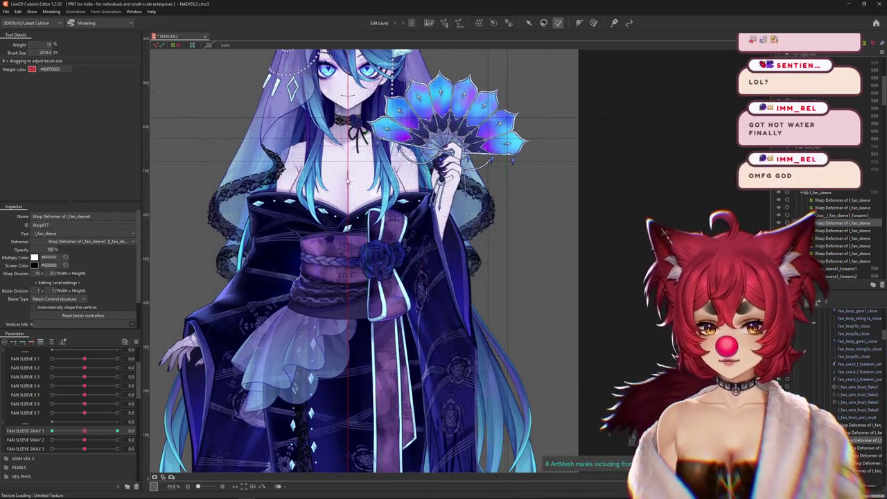
{"action": "left_click_drag", "start_coordinate": [367, 131], "coordinate": [444, 111]}
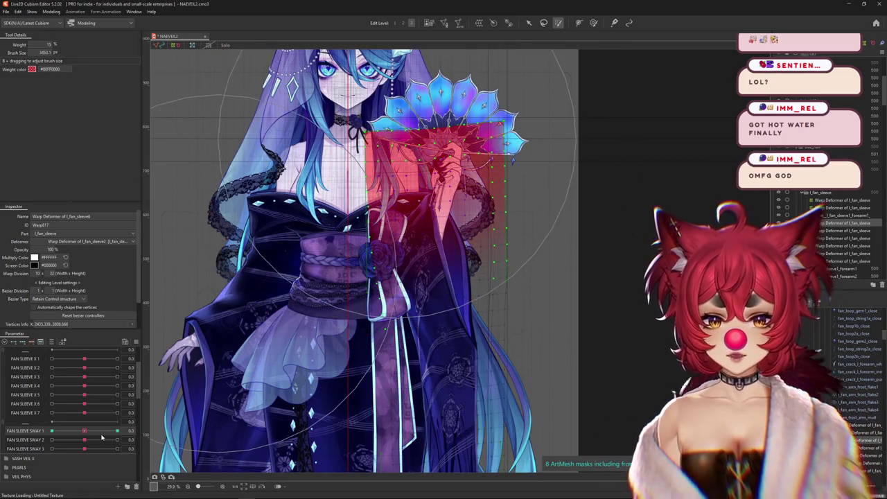
{"action": "left_click_drag", "start_coordinate": [101, 435], "coordinate": [118, 430]}
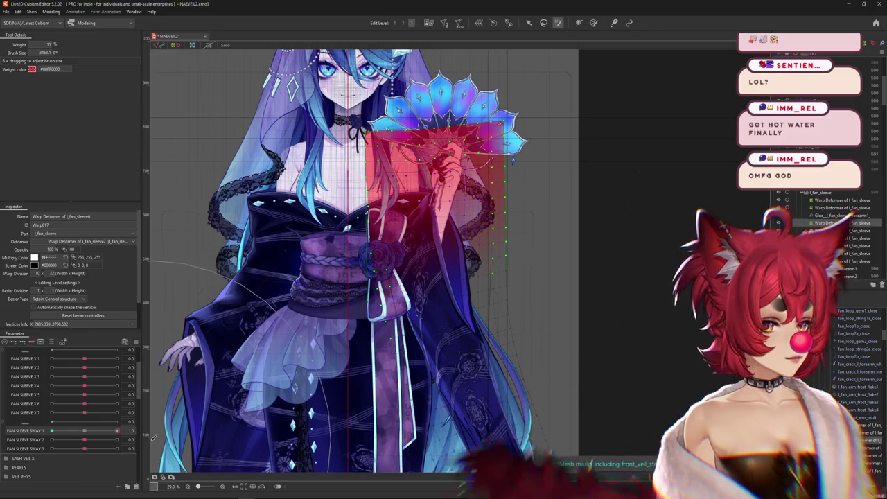
{"action": "left_click", "coordinate": [84, 430]}
{"action": "left_click_drag", "start_coordinate": [84, 430], "coordinate": [116, 430]}
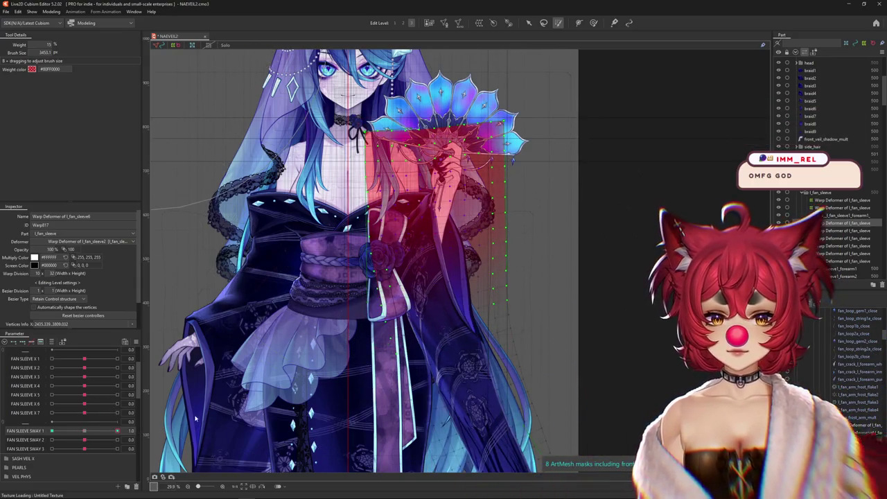
{"action": "key", "text": "h"}
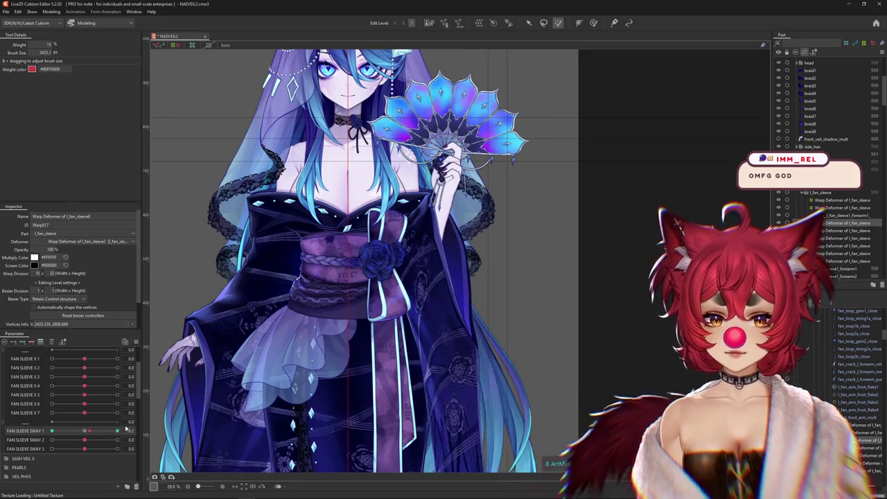
{"action": "scroll", "coordinate": [313, 146], "scroll_direction": "down", "scroll_amount": 2}
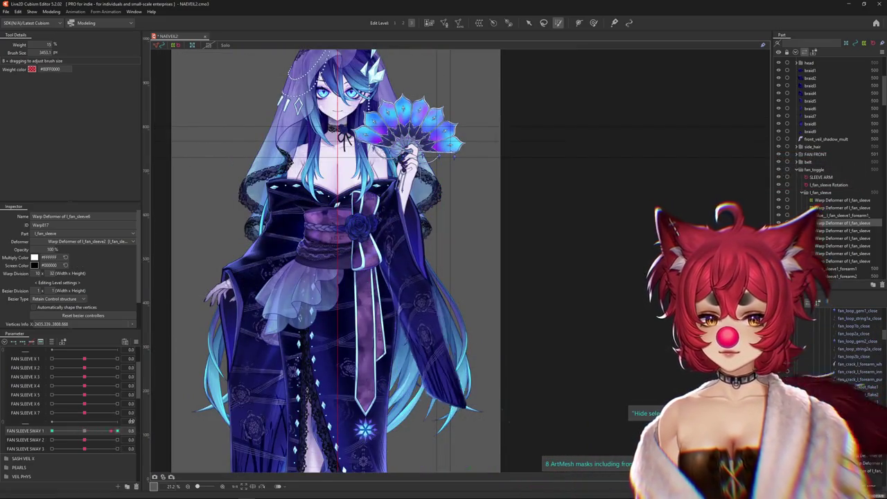
{"action": "key", "text": "b"}
{"action": "mouse_move", "coordinate": [505, 428]}
{"action": "left_mouse_down"}
{"action": "mouse_move", "coordinate": [495, 293]}
{"action": "mouse_move", "coordinate": [489, 370]}
{"action": "left_mouse_up"}
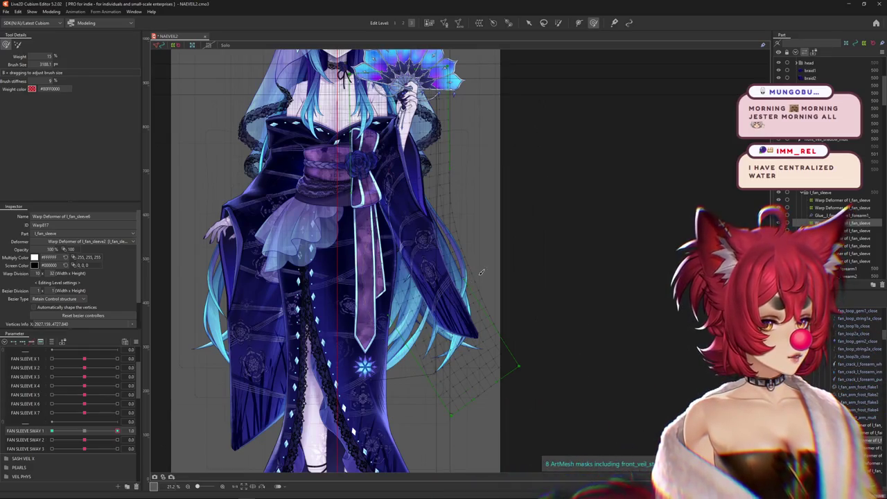
- Bend the lower sleeve left along a two-point temporary path at FAN SLEEVE SWAY 1 = -1.0
{"action": "left_click_drag", "start_coordinate": [481, 273], "coordinate": [482, 284]}
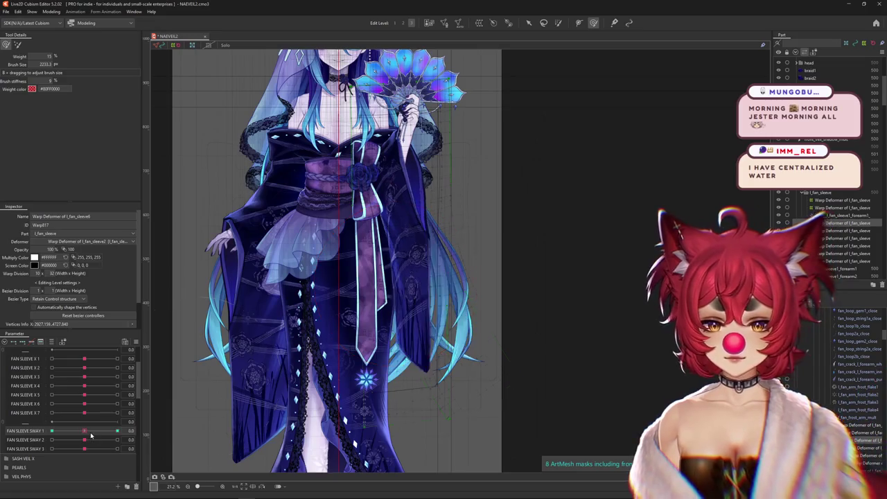
{"action": "left_click", "coordinate": [51, 430]}
{"action": "key", "text": "v"}
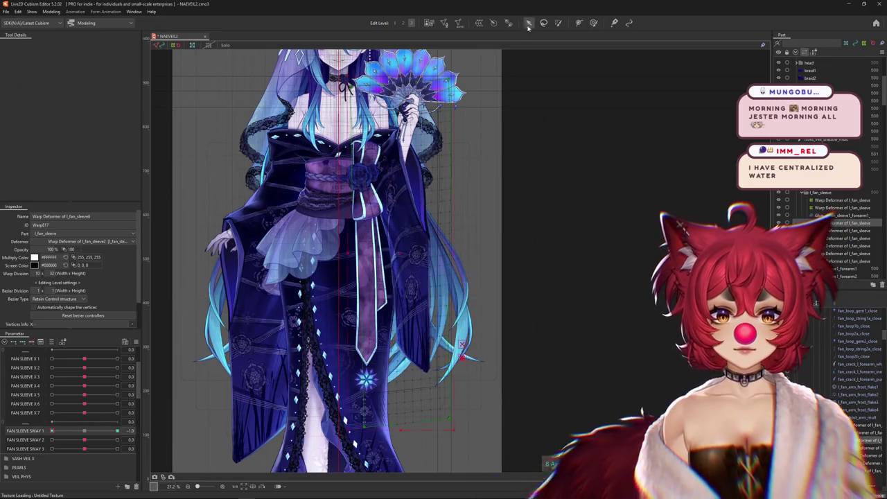
{"action": "left_click", "coordinate": [462, 357]}
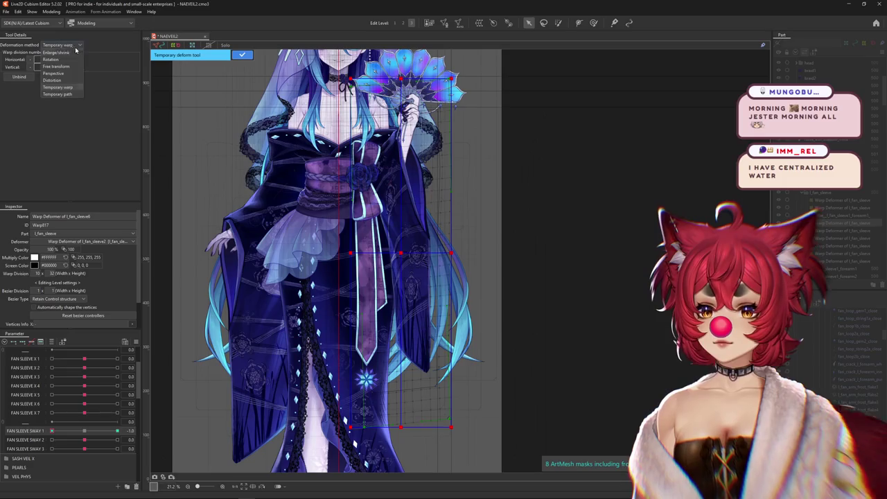
{"action": "left_click", "coordinate": [58, 95]}
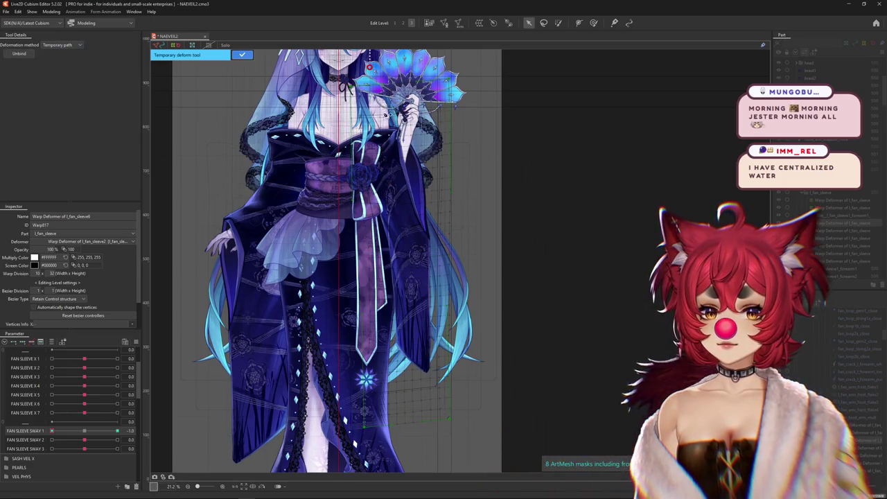
{"action": "left_click", "coordinate": [393, 174]}
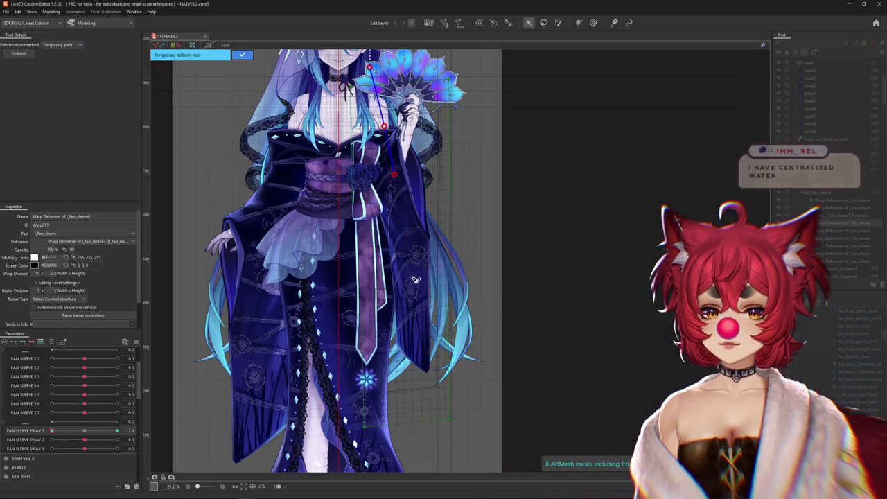
{"action": "left_click", "coordinate": [409, 442]}
{"action": "left_click_drag", "start_coordinate": [409, 442], "coordinate": [372, 442]}
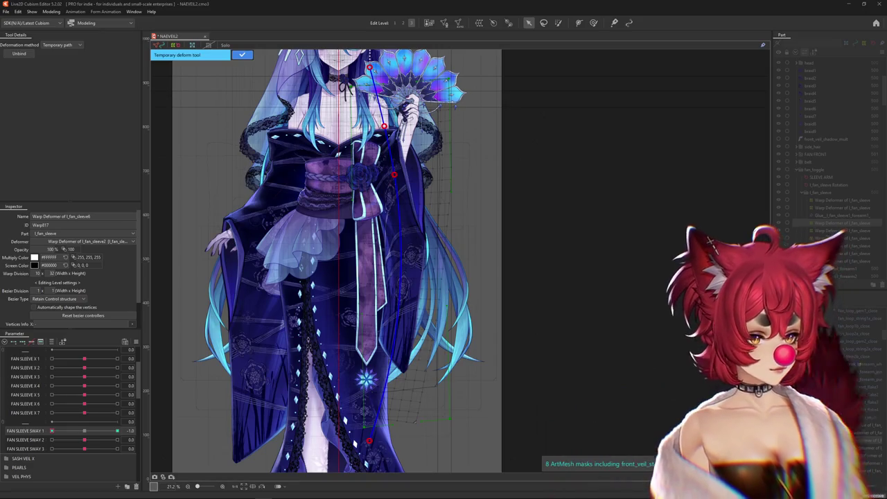
- Preview SWAY 1 across its range, refine the sleeve path bend, and apply the deformation
{"action": "left_click_drag", "start_coordinate": [91, 432], "coordinate": [118, 431]}
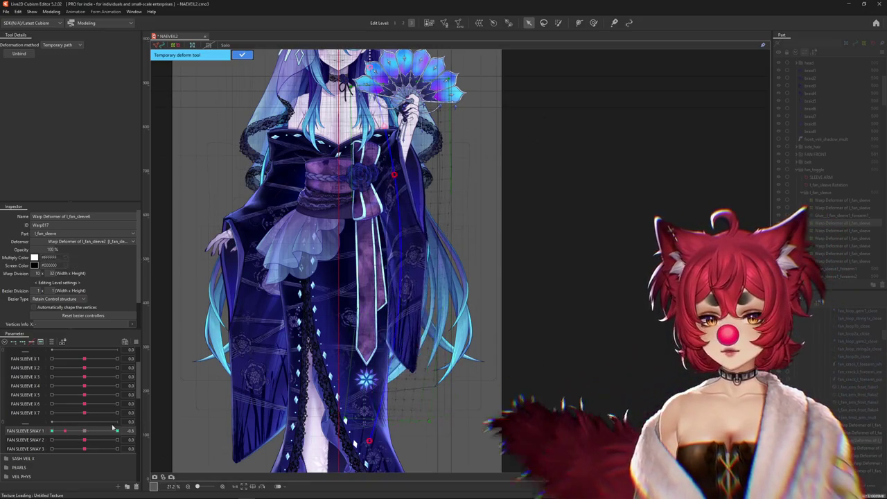
{"action": "scroll", "coordinate": [408, 289], "scroll_direction": "down", "scroll_amount": 3}
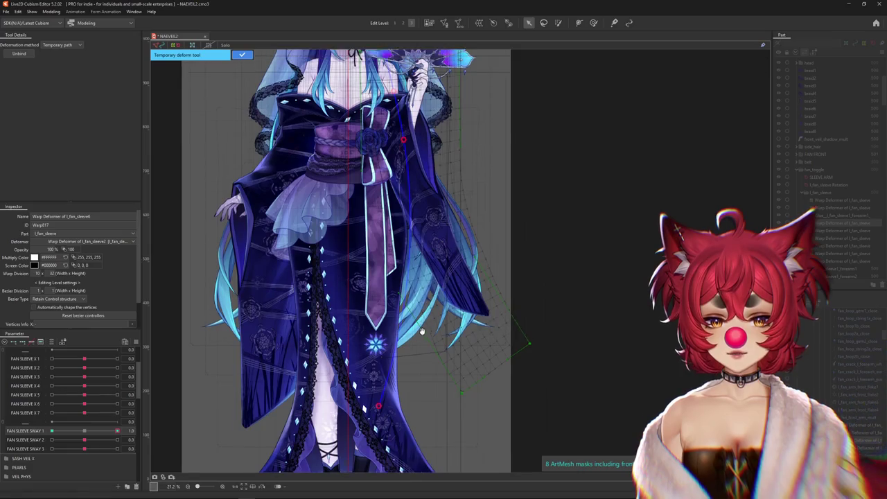
{"action": "scroll", "coordinate": [408, 289], "scroll_direction": "up", "scroll_amount": 1}
{"action": "scroll", "coordinate": [513, 353], "scroll_direction": "up", "scroll_amount": 2}
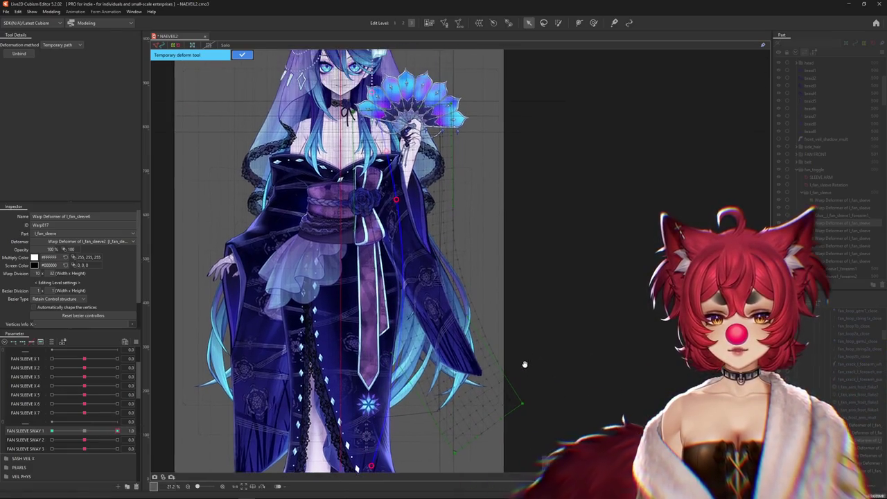
{"action": "left_click", "coordinate": [85, 432]}
{"action": "left_click_drag", "start_coordinate": [85, 434], "coordinate": [70, 431]}
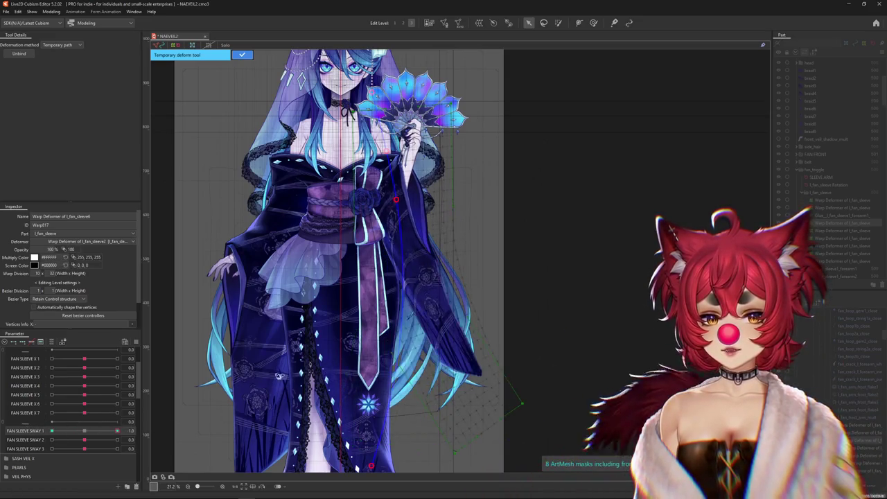
{"action": "left_click", "coordinate": [84, 431]}
{"action": "left_click_drag", "start_coordinate": [58, 435], "coordinate": [52, 431]}
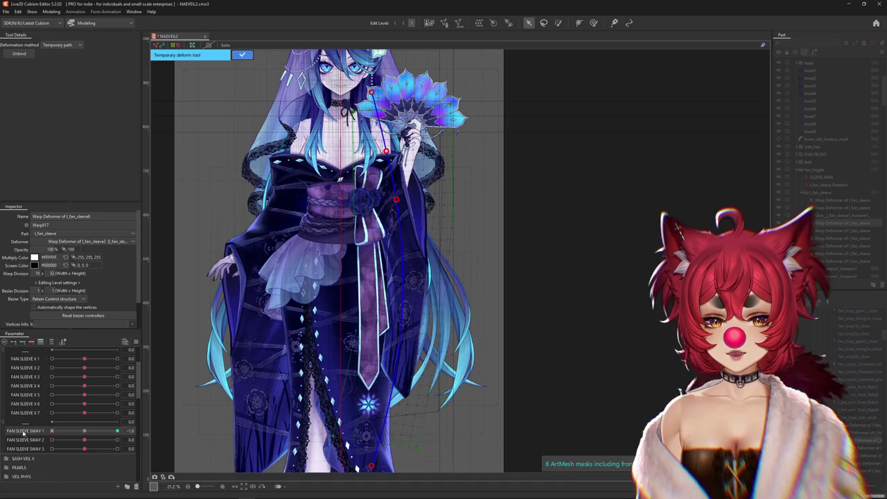
{"action": "scroll", "coordinate": [377, 421], "scroll_direction": "down", "scroll_amount": 2}
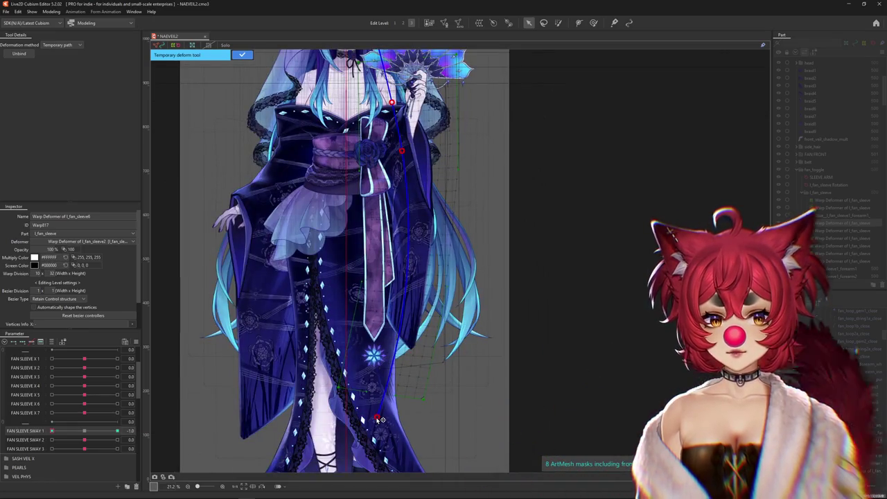
{"action": "left_click_drag", "start_coordinate": [380, 420], "coordinate": [367, 418]}
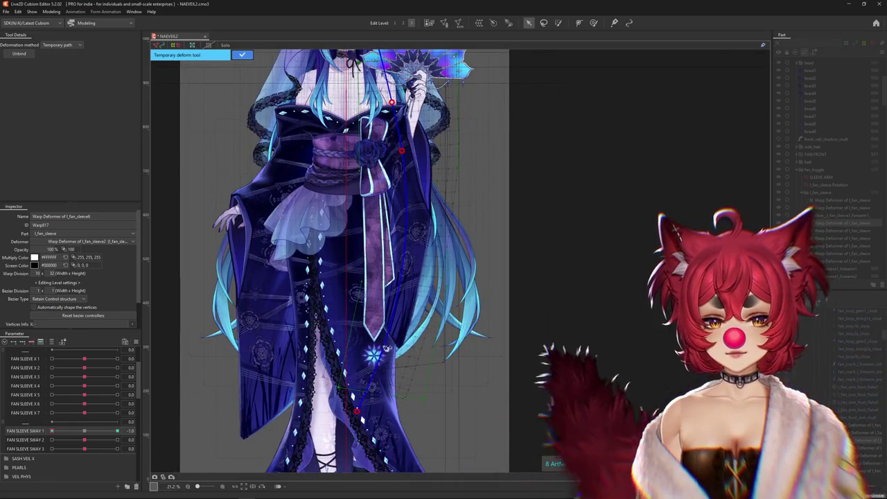
{"action": "left_click_drag", "start_coordinate": [52, 431], "coordinate": [117, 431]}
{"action": "left_click", "coordinate": [241, 55]}
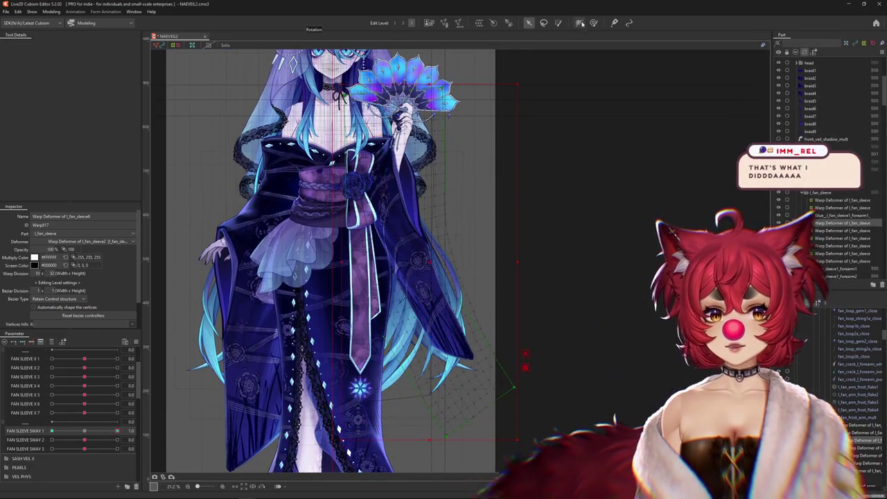
- Paint weight over the fan sleeve deformer and check SWAY 1 at 1.0, 0 and -1.0
{"action": "left_click", "coordinate": [84, 430]}
{"action": "left_click", "coordinate": [559, 22]}
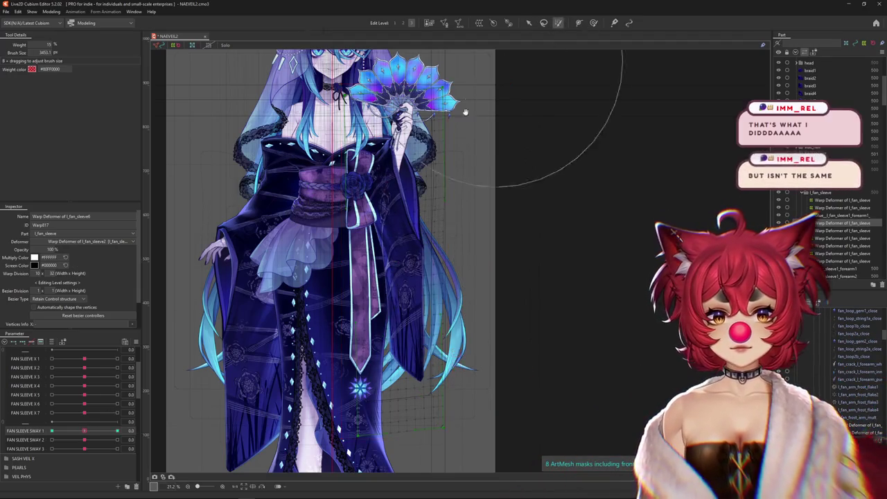
{"action": "left_click", "coordinate": [398, 180]}
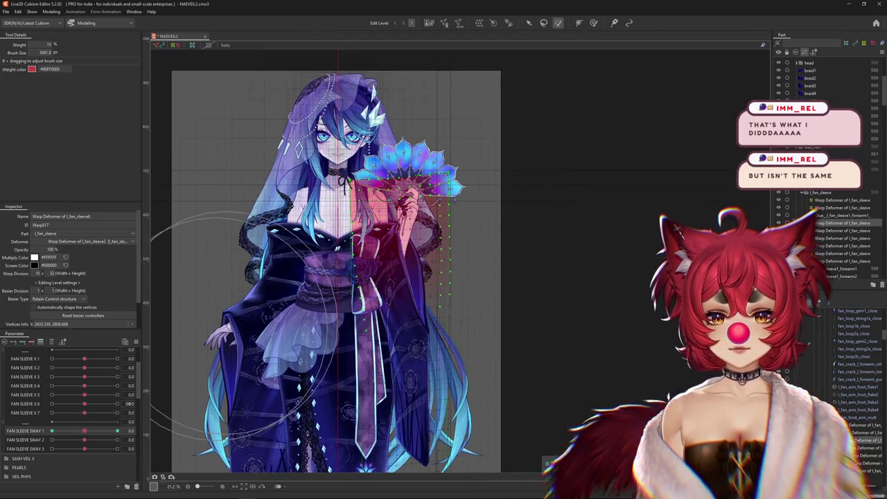
{"action": "left_click_drag", "start_coordinate": [85, 431], "coordinate": [169, 404]}
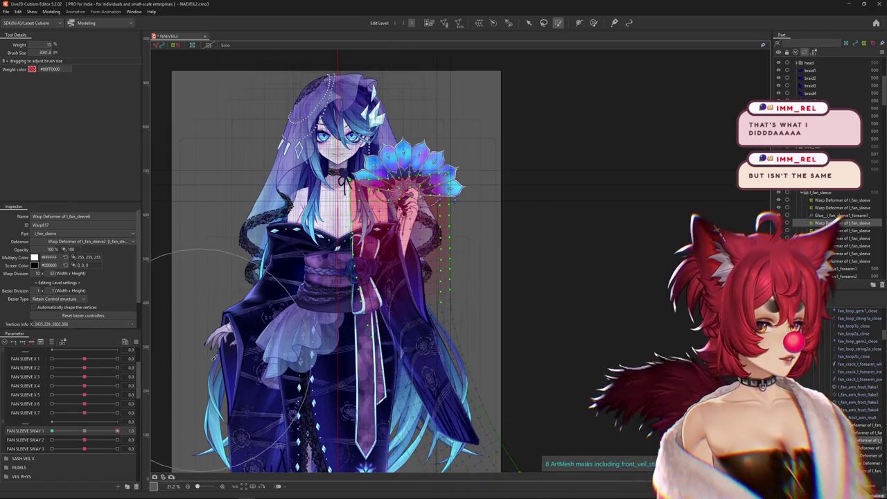
{"action": "left_click", "coordinate": [84, 431]}
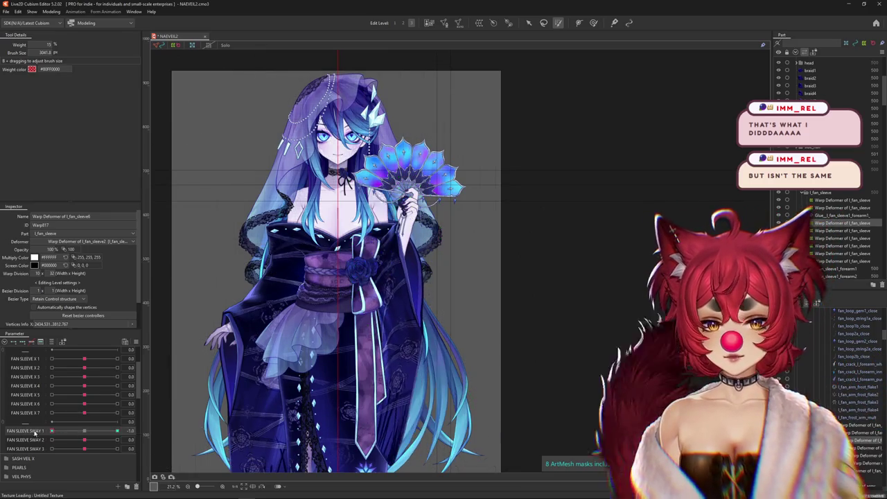
{"action": "left_click", "coordinate": [84, 431]}
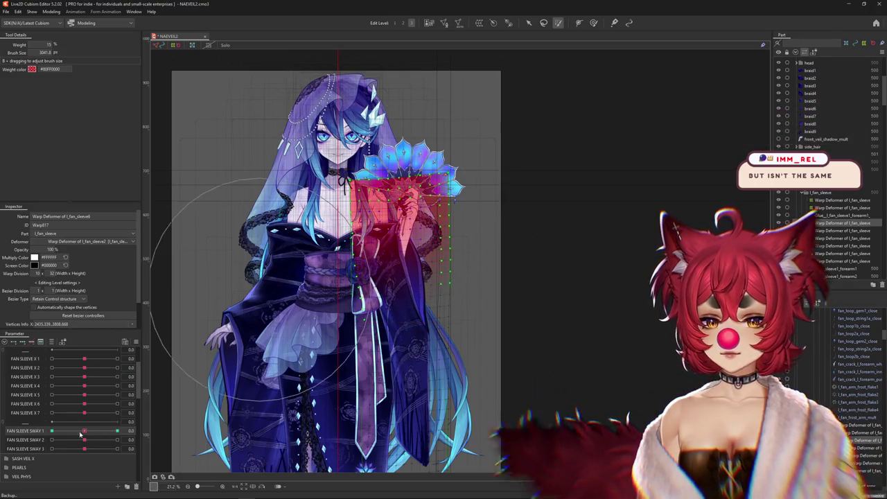
{"action": "left_click", "coordinate": [51, 431]}
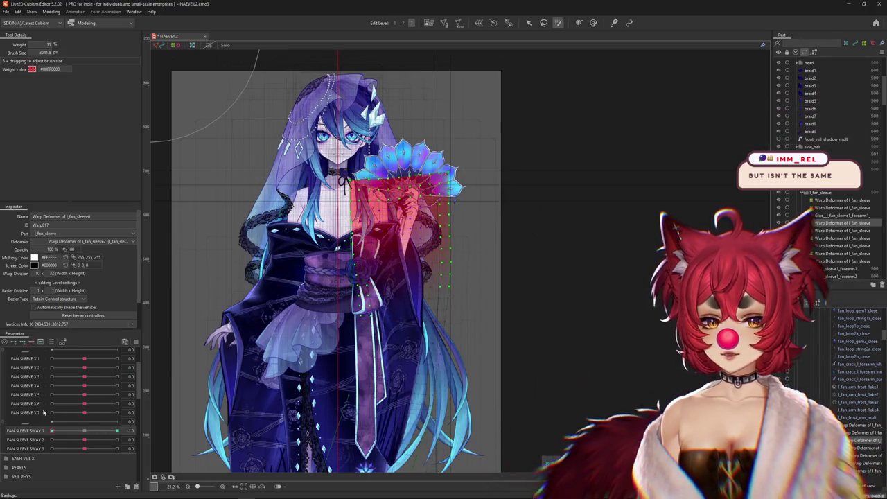
- Shrink the deformation brush and touch up the sleeve at SWAY 1 = 1.0, easing back toward 0
{"action": "left_click", "coordinate": [594, 23]}
{"action": "scroll", "coordinate": [402, 311], "scroll_direction": "down", "scroll_amount": 3}
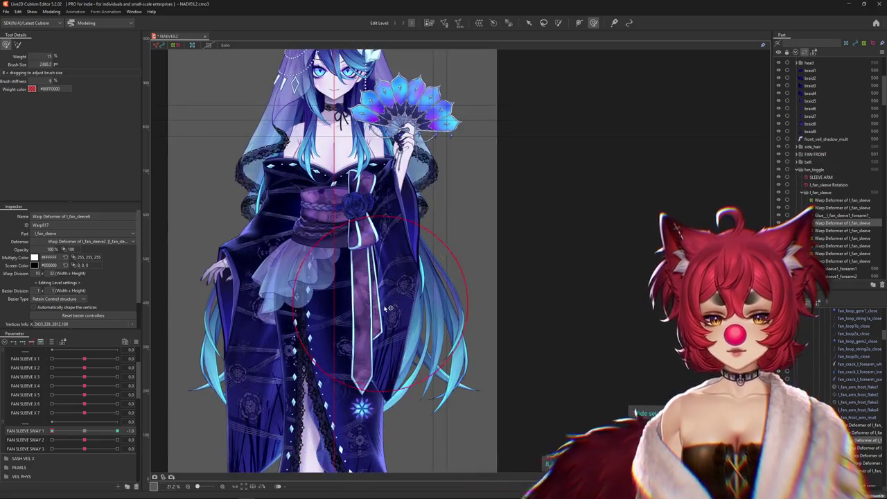
{"action": "left_click_drag", "start_coordinate": [402, 310], "coordinate": [403, 244]}
{"action": "left_click", "coordinate": [117, 431]}
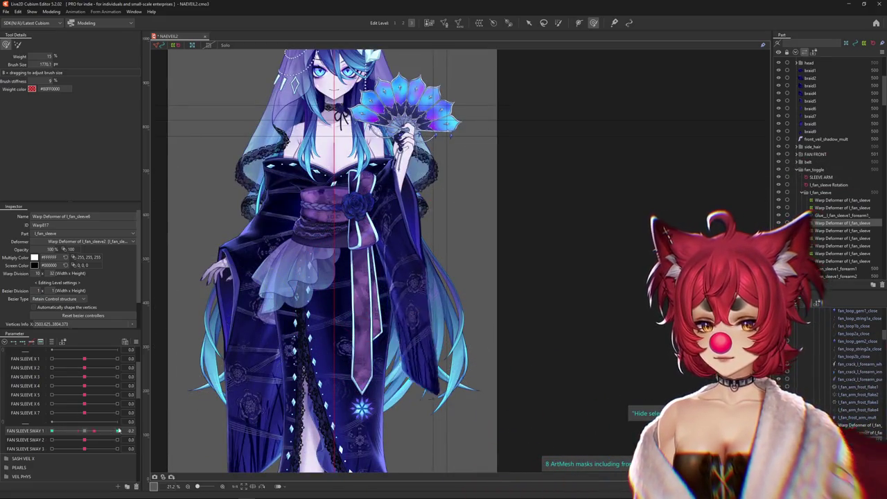
{"action": "left_click_drag", "start_coordinate": [418, 302], "coordinate": [395, 206]}
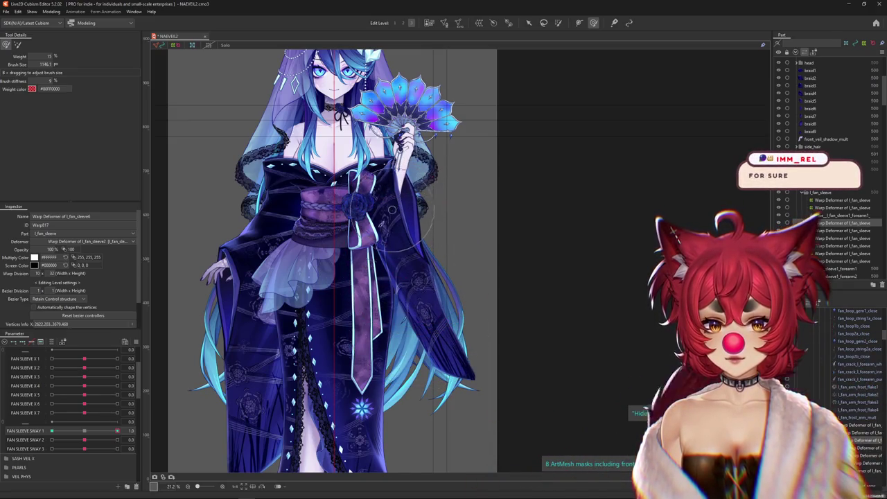
{"action": "mouse_move", "coordinate": [117, 431]}
{"action": "left_mouse_down"}
{"action": "mouse_move", "coordinate": [21, 436]}
{"action": "mouse_move", "coordinate": [84, 430]}
{"action": "left_mouse_up"}
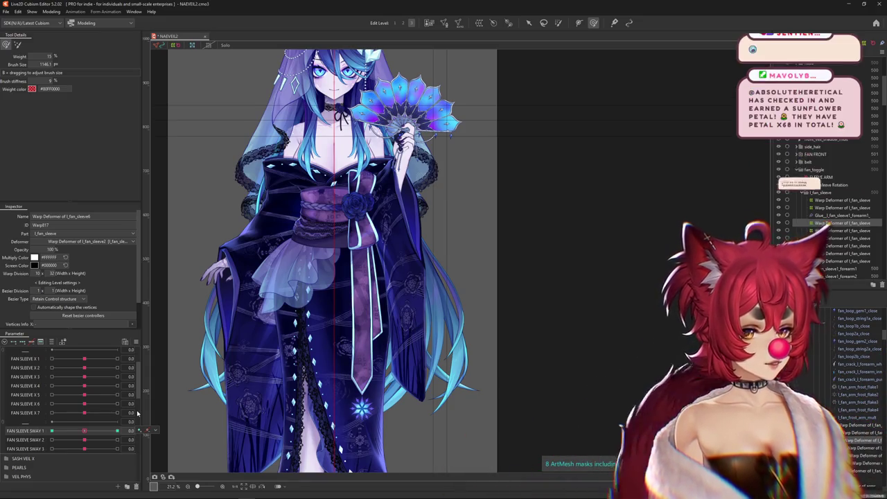
- Resize the brush to smooth the sleeve at SWAY 1 = ±1, then select l_fan_sleeve7's warp deformer
{"action": "left_click", "coordinate": [85, 430]}
{"action": "left_click_drag", "start_coordinate": [87, 430], "coordinate": [51, 431]}
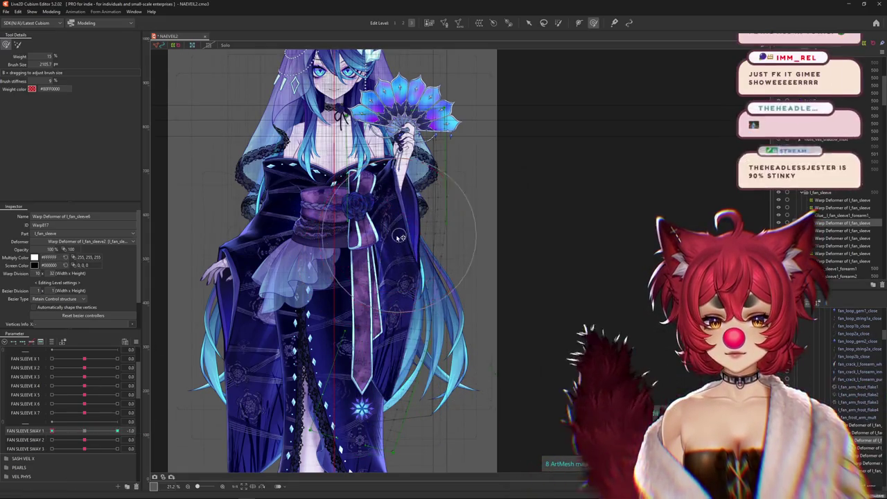
{"action": "left_click_drag", "start_coordinate": [121, 429], "coordinate": [119, 431]}
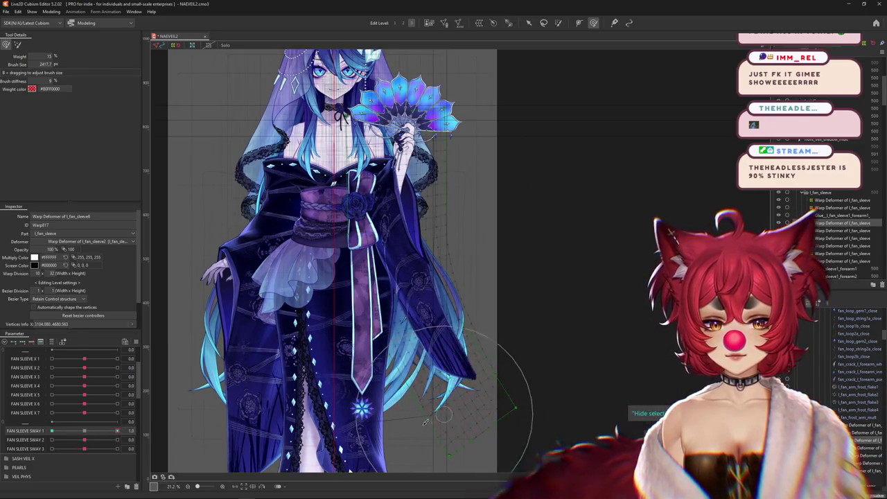
{"action": "left_click_drag", "start_coordinate": [416, 412], "coordinate": [461, 374]}
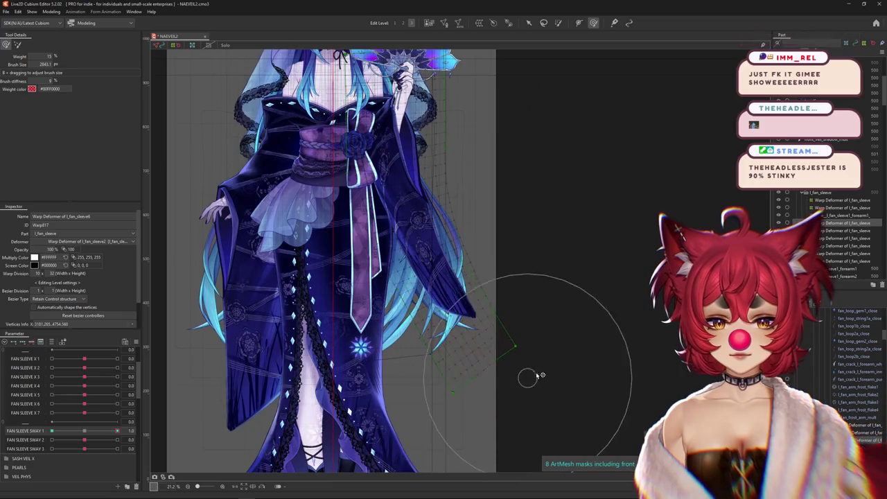
{"action": "left_click_drag", "start_coordinate": [504, 282], "coordinate": [522, 350]}
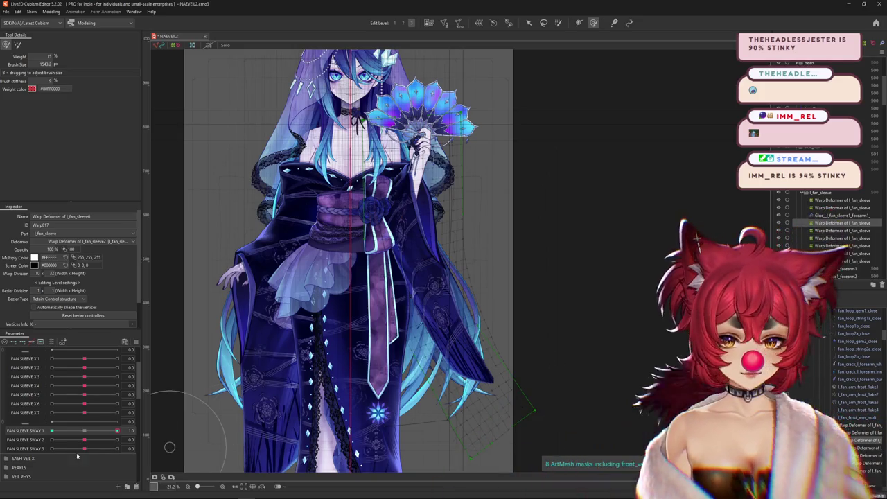
{"action": "left_click_drag", "start_coordinate": [118, 430], "coordinate": [44, 432]}
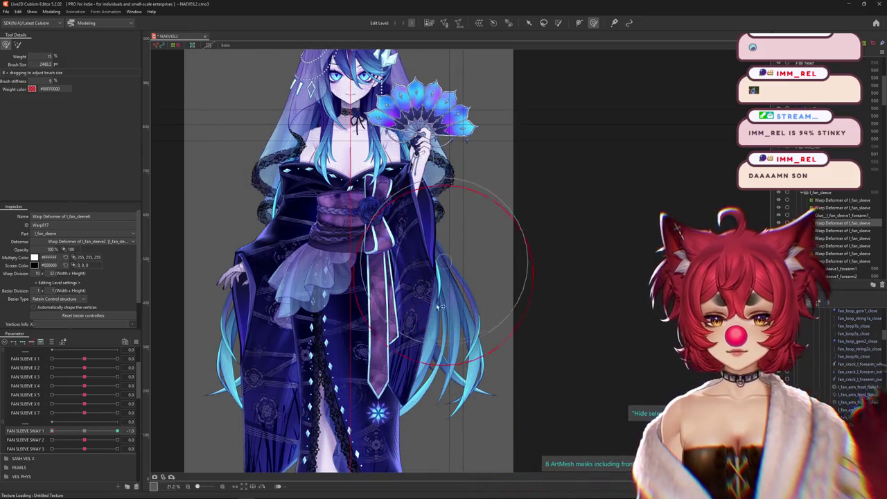
{"action": "left_click", "coordinate": [121, 439]}
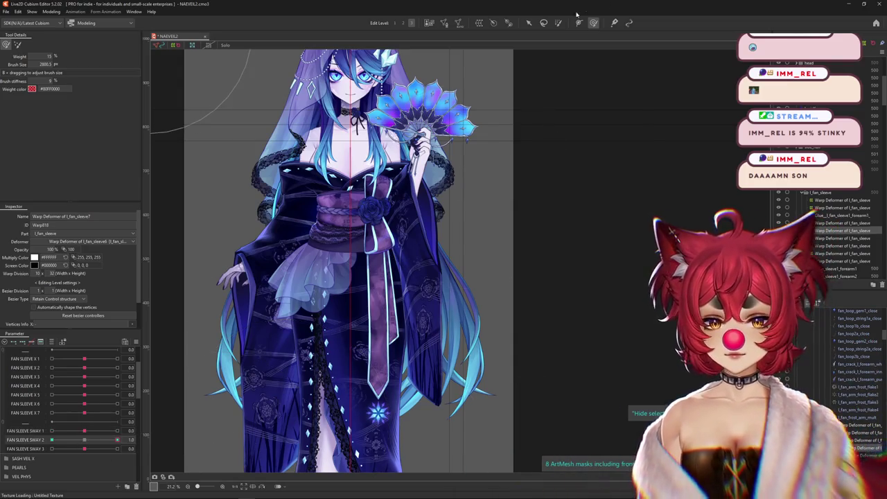
- Curve l_fan_sleeve7's lower end outward with a two-point temporary path at SWAY 2 = 1.0
{"action": "left_click", "coordinate": [528, 23]}
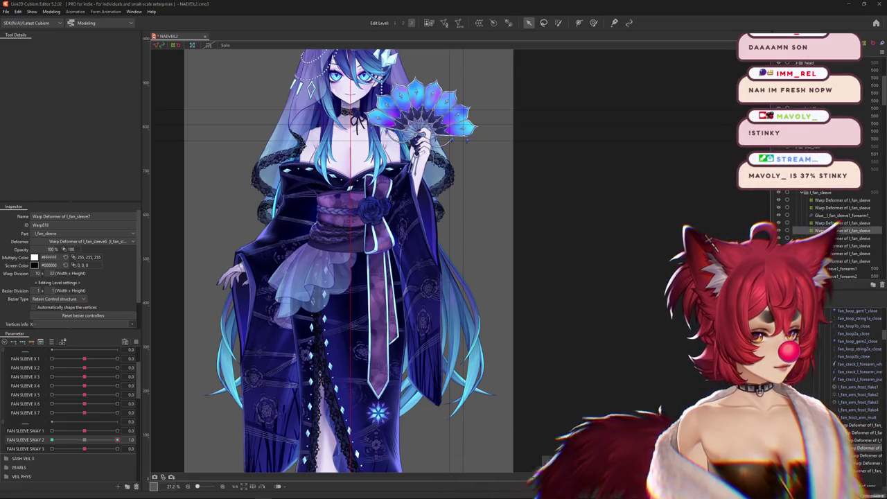
{"action": "left_click", "coordinate": [461, 299]}
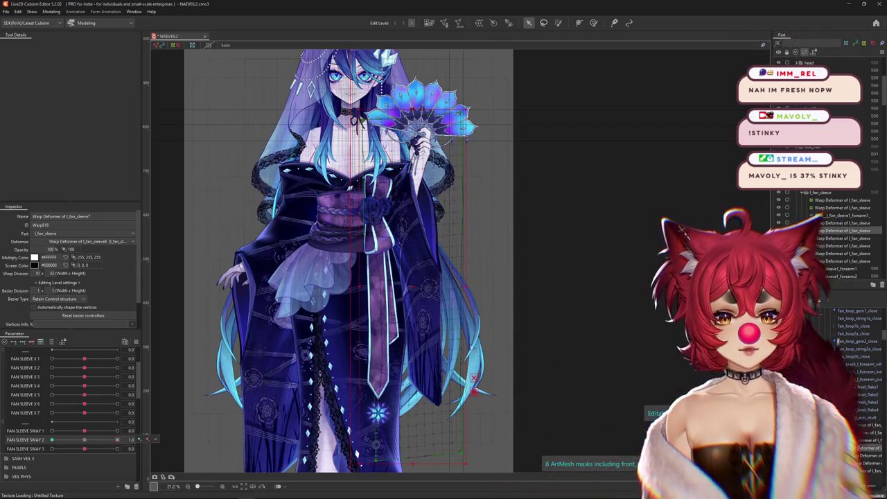
{"action": "left_click", "coordinate": [475, 393]}
{"action": "left_click", "coordinate": [69, 45]}
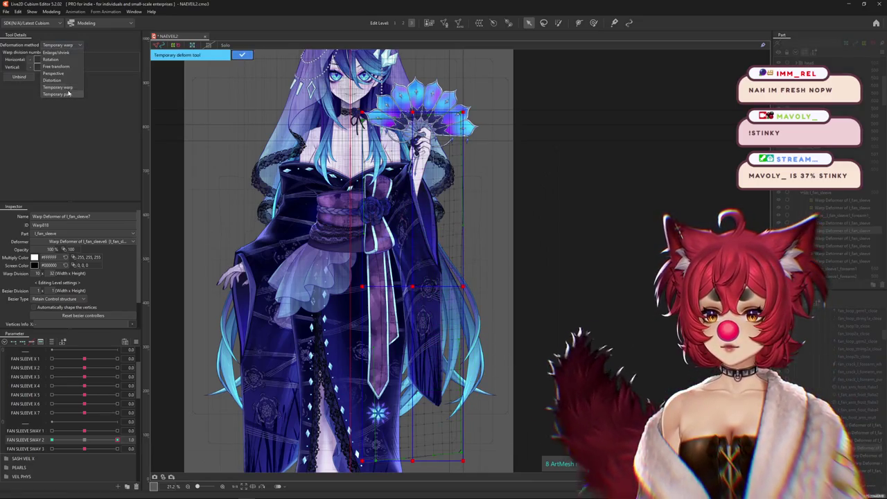
{"action": "left_click", "coordinate": [59, 61]}
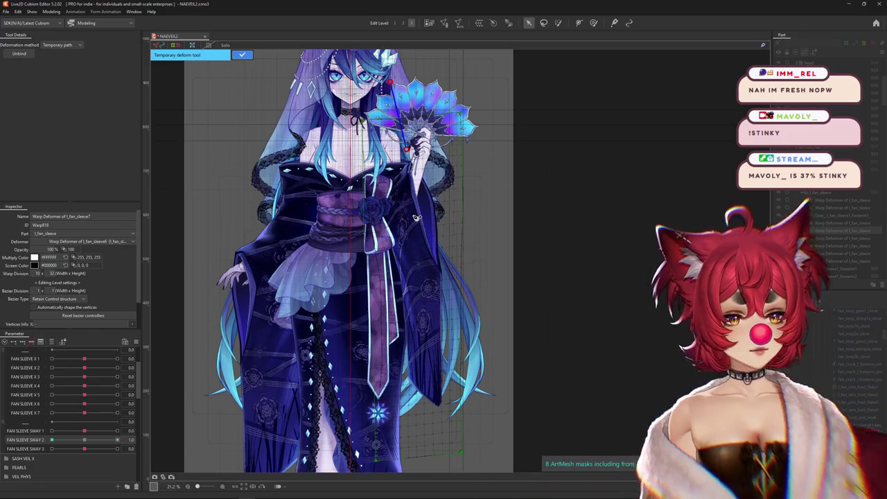
{"action": "left_click", "coordinate": [418, 266]}
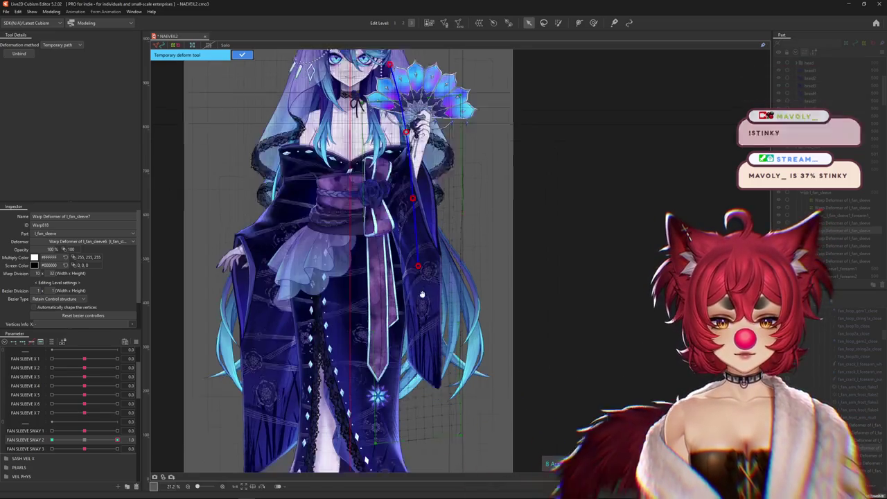
{"action": "left_click", "coordinate": [423, 447]}
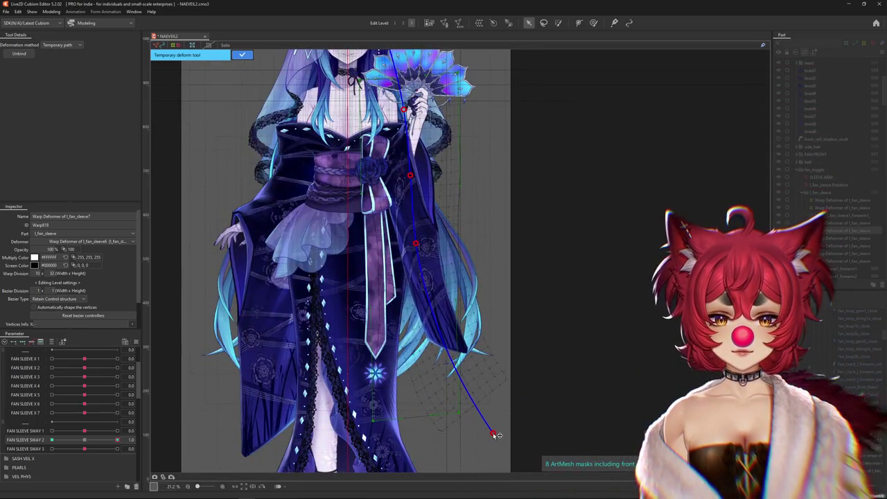
{"action": "left_click", "coordinate": [242, 54]}
{"action": "left_click", "coordinate": [593, 23]}
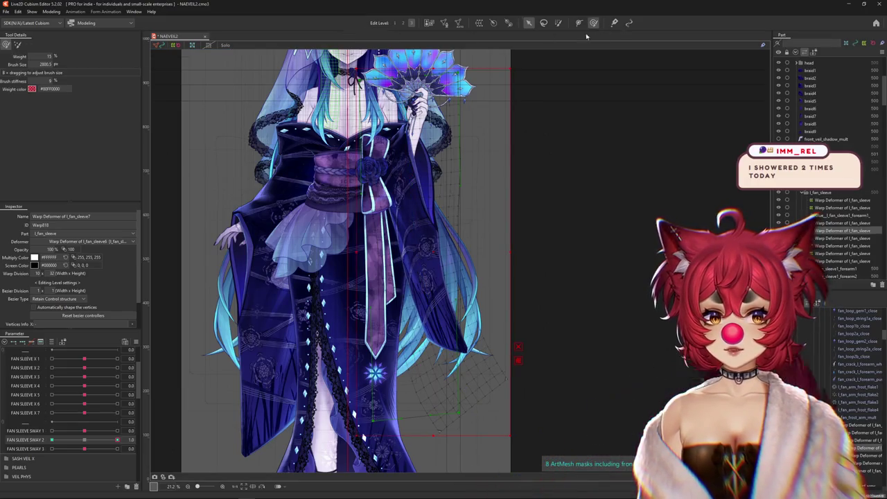
- Shrink the deformation brush and move FAN SLEEVE SWAY 2 to -1.0
{"action": "left_click_drag", "start_coordinate": [444, 264], "coordinate": [423, 261]}
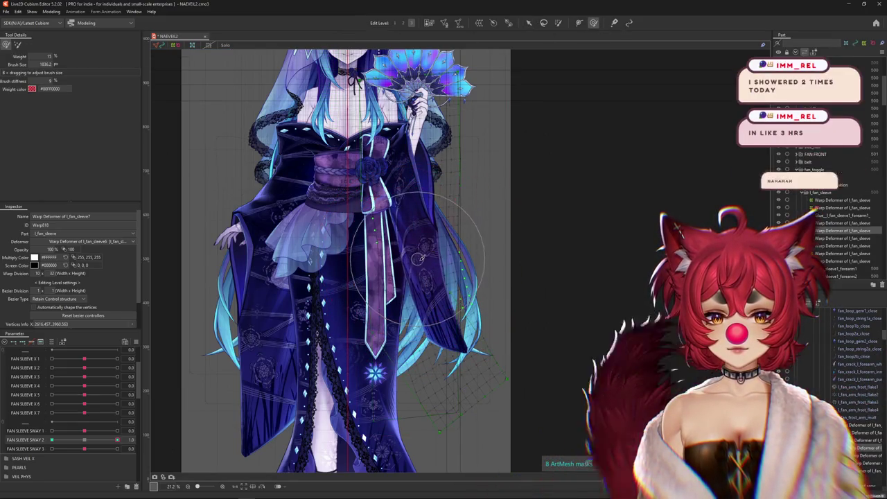
{"action": "left_click", "coordinate": [539, 250]}
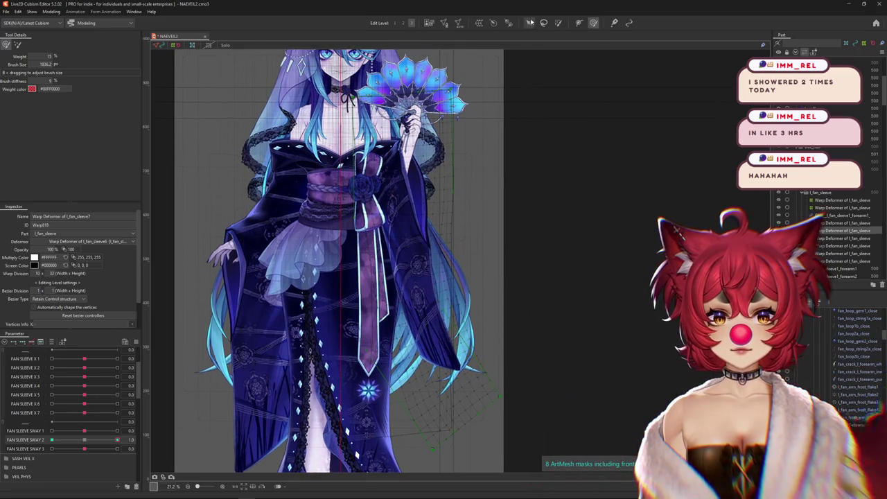
{"action": "left_click_drag", "start_coordinate": [123, 441], "coordinate": [142, 440]}
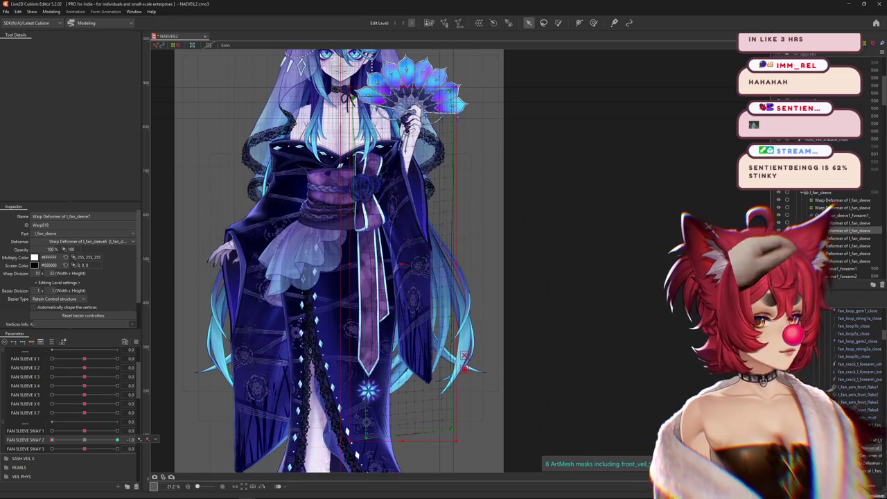
- Bend l_fan_sleeve7 along a three-point temporary path at SWAY 2 = -1.0 and apply it
{"action": "left_click", "coordinate": [90, 441]}
{"action": "key", "text": "ctrl+z"}
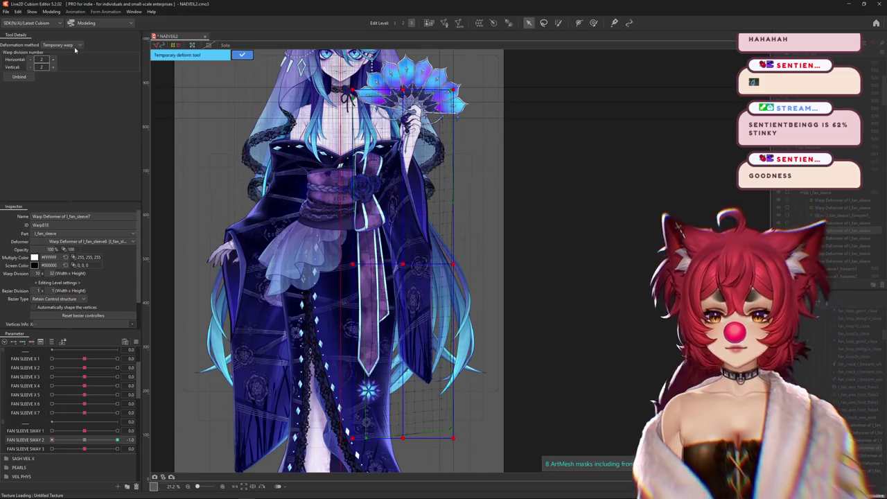
{"action": "left_click", "coordinate": [51, 12]}
{"action": "left_click", "coordinate": [61, 69]}
{"action": "left_click", "coordinate": [404, 196]}
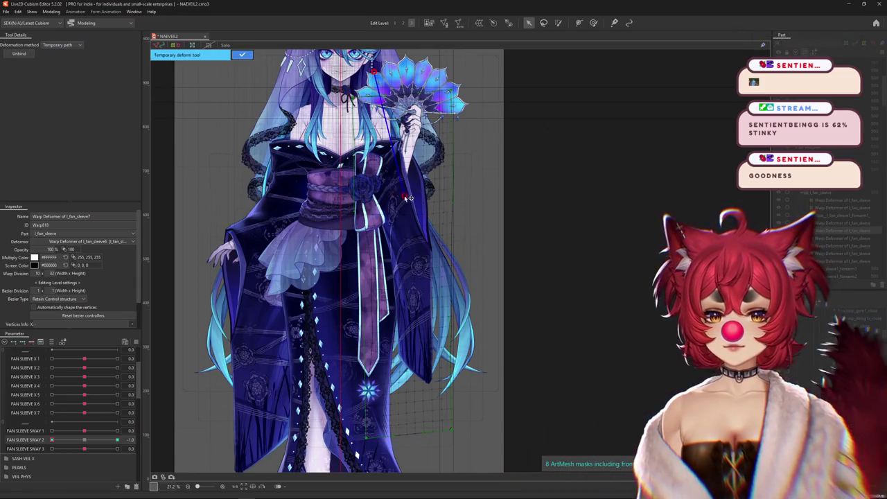
{"action": "left_click", "coordinate": [411, 246]}
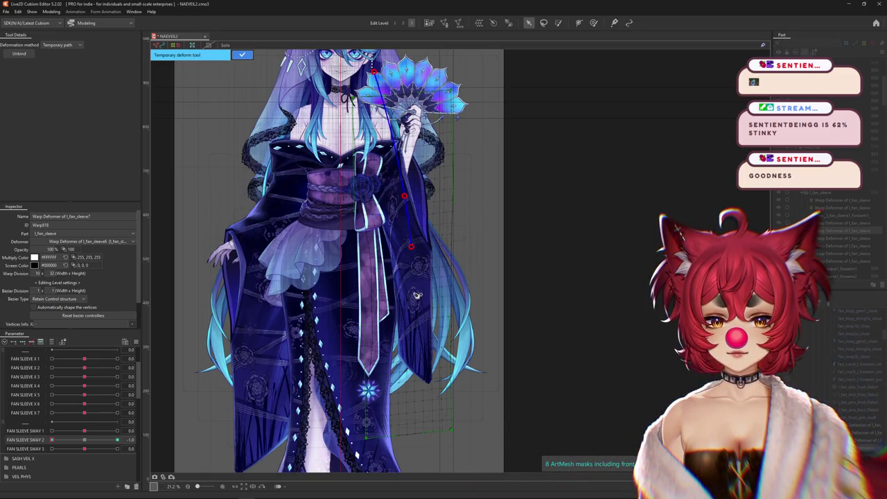
{"action": "key", "text": "Return"}
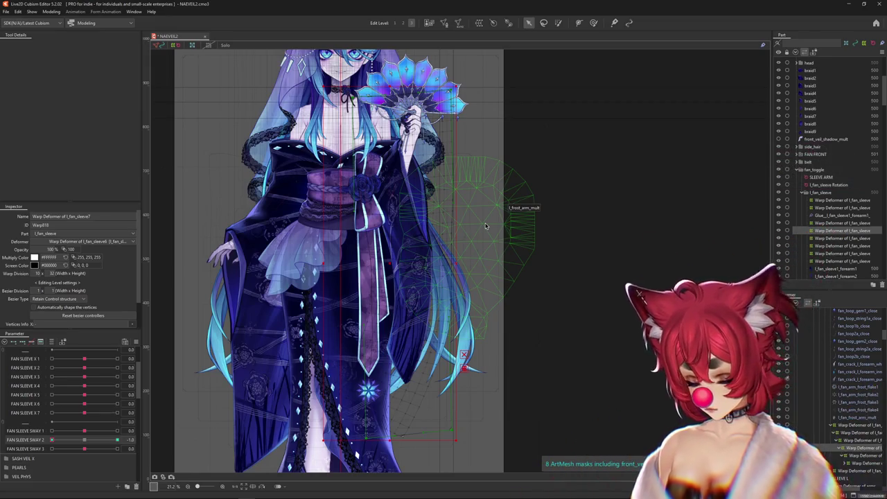
{"action": "mouse_move", "coordinate": [117, 439]}
{"action": "left_mouse_down"}
{"action": "mouse_move", "coordinate": [96, 435]}
{"action": "mouse_move", "coordinate": [229, 418]}
{"action": "left_mouse_up"}
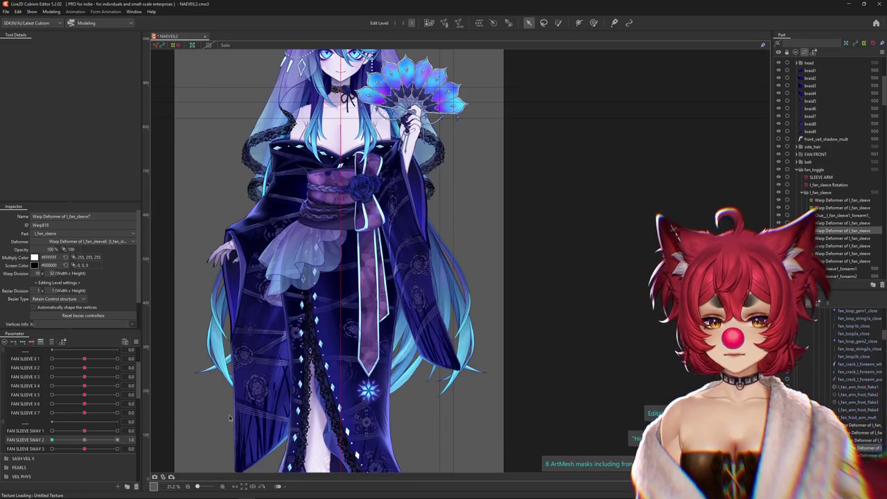
- Paint and soften weight over the l_fan_sleeve7 sleeve, checking SWAY 2 at 1.0 and 0
{"action": "left_click", "coordinate": [593, 23]}
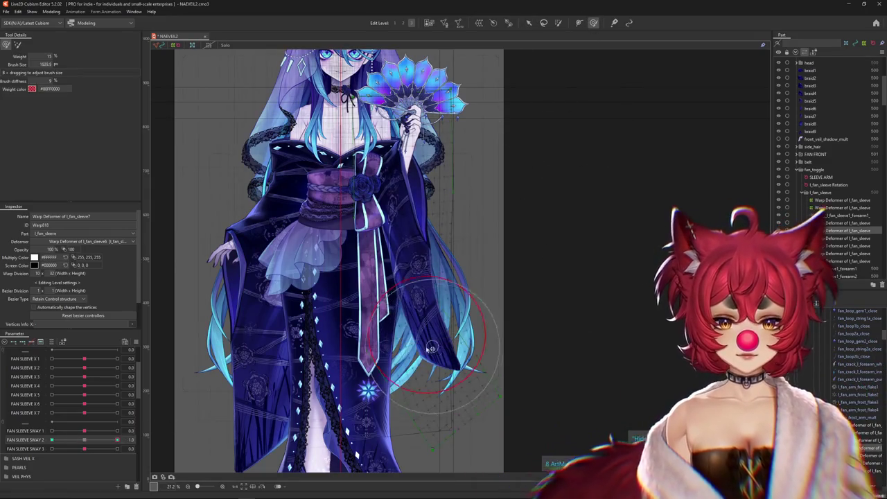
{"action": "scroll", "coordinate": [171, 403], "scroll_direction": "up", "scroll_amount": 1}
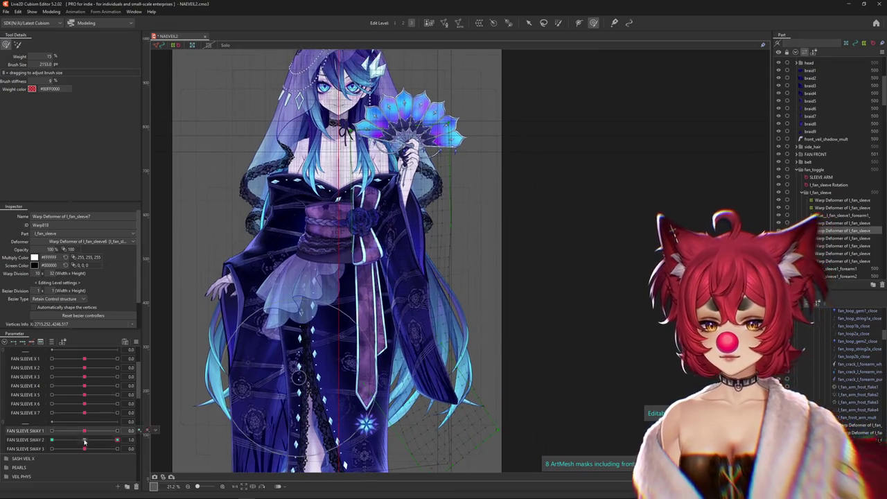
{"action": "left_click", "coordinate": [558, 22]}
{"action": "left_click_drag", "start_coordinate": [392, 177], "coordinate": [398, 204]}
{"action": "left_click_drag", "start_coordinate": [80, 438], "coordinate": [118, 439]}
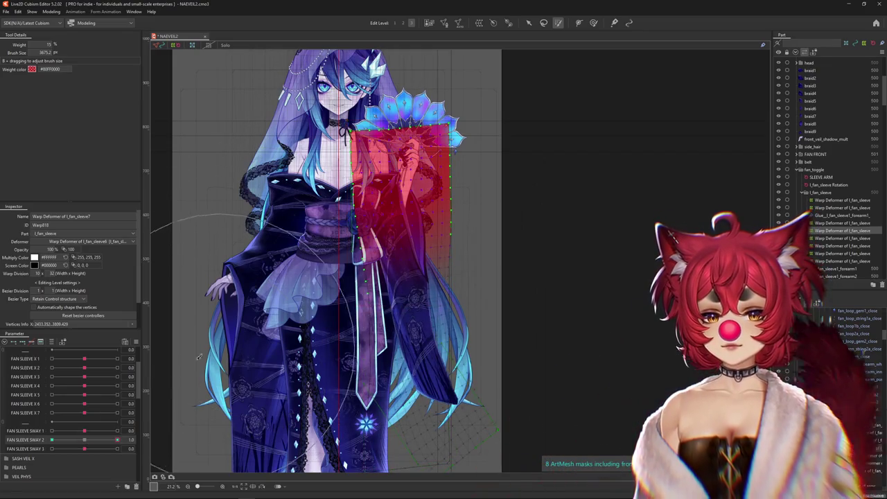
{"action": "left_click", "coordinate": [86, 441]}
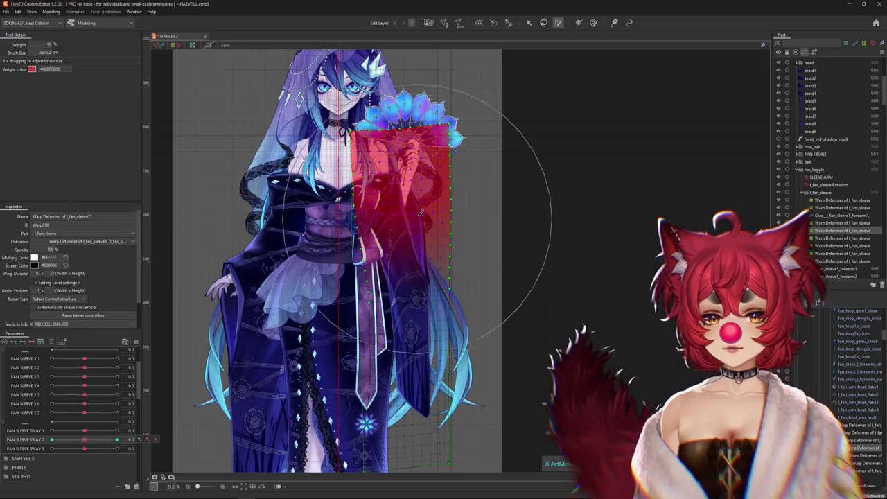
{"action": "left_click_drag", "start_coordinate": [457, 260], "coordinate": [485, 218]}
{"action": "left_click_drag", "start_coordinate": [84, 441], "coordinate": [187, 431]}
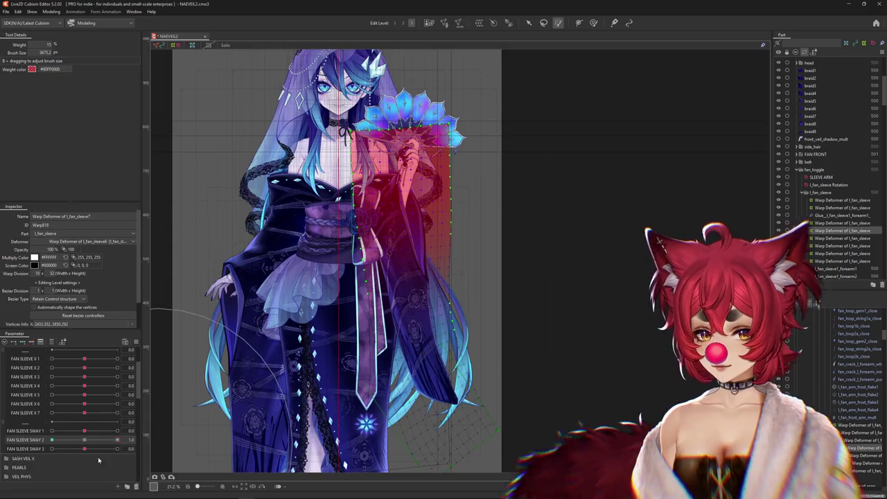
{"action": "left_click", "coordinate": [85, 441]}
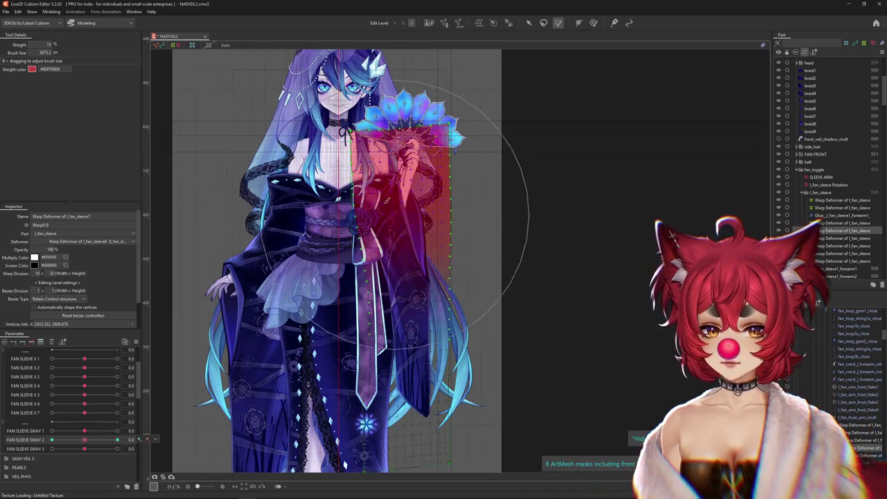
{"action": "mouse_move", "coordinate": [84, 440]}
{"action": "left_mouse_down"}
{"action": "mouse_move", "coordinate": [52, 440]}
{"action": "mouse_move", "coordinate": [117, 440]}
{"action": "left_mouse_up"}
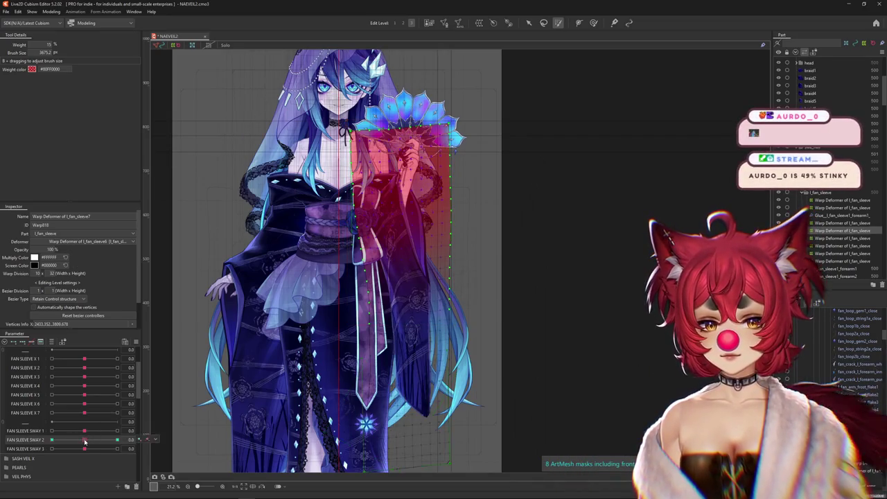
- Brush-deform the sleeve at SWAY 2 = -1.0 and 1.0, painting weight over its right half
{"action": "key", "text": "b"}
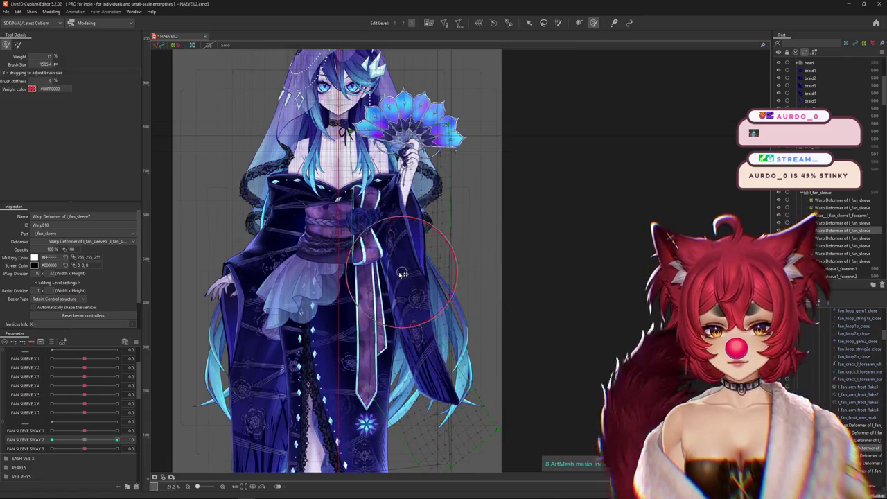
{"action": "left_click_drag", "start_coordinate": [117, 440], "coordinate": [52, 439]}
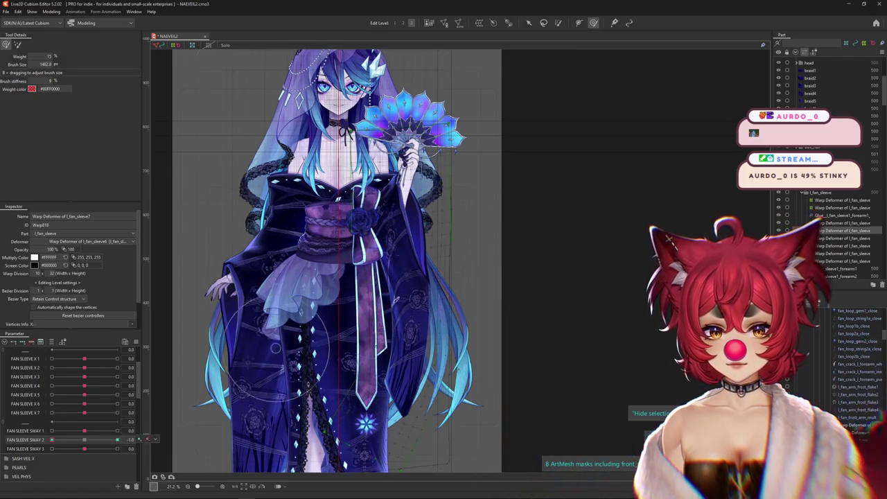
{"action": "left_click_drag", "start_coordinate": [51, 439], "coordinate": [117, 439]}
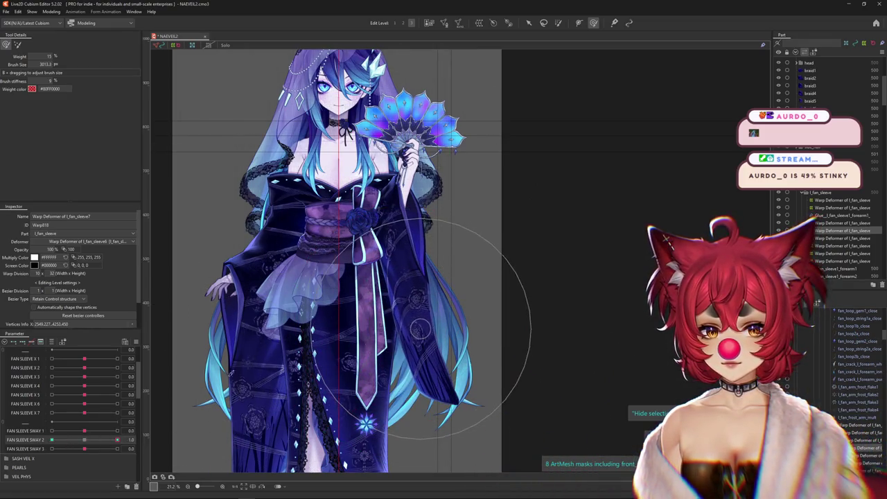
{"action": "key", "text": "v"}
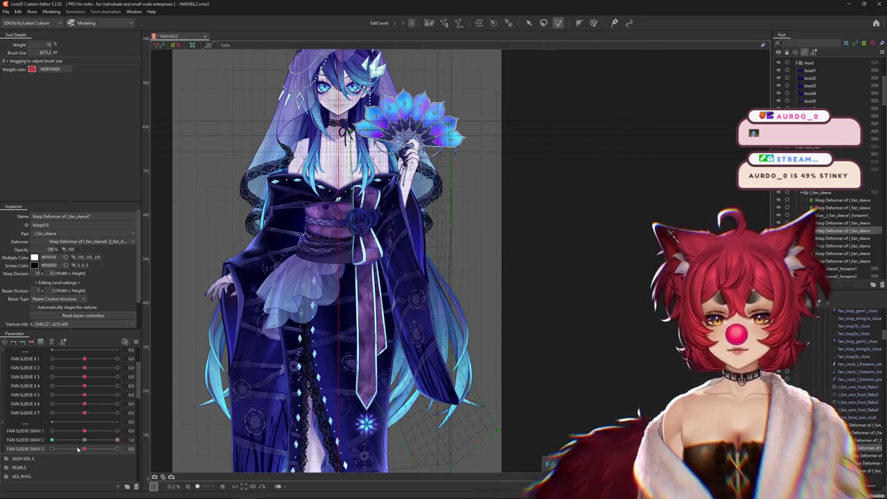
{"action": "left_click_drag", "start_coordinate": [444, 208], "coordinate": [90, 443]}
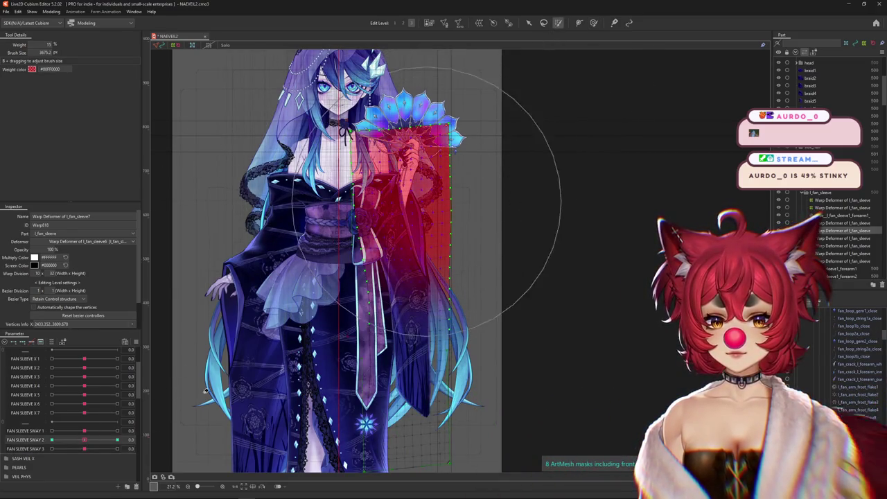
{"action": "left_click", "coordinate": [89, 441]}
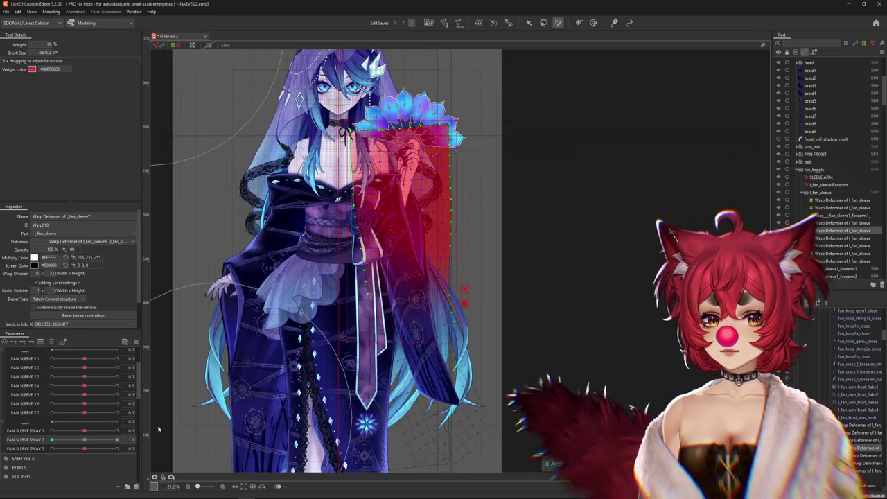
{"action": "left_click", "coordinate": [83, 440]}
{"action": "left_click", "coordinate": [80, 439]}
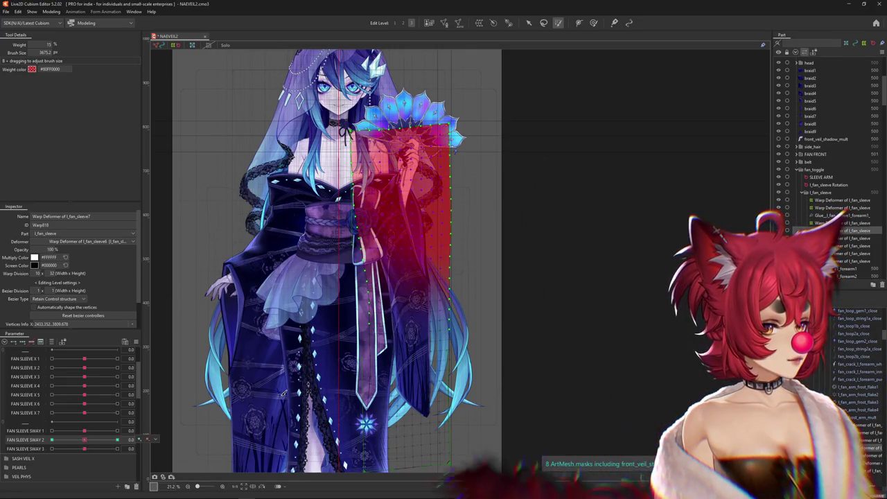
- Repaint sleeve weight and recheck SWAY 2 at -1.0, then set l_fan_sleeve8's SWAY 3 to 1.0
{"action": "left_click", "coordinate": [510, 358]}
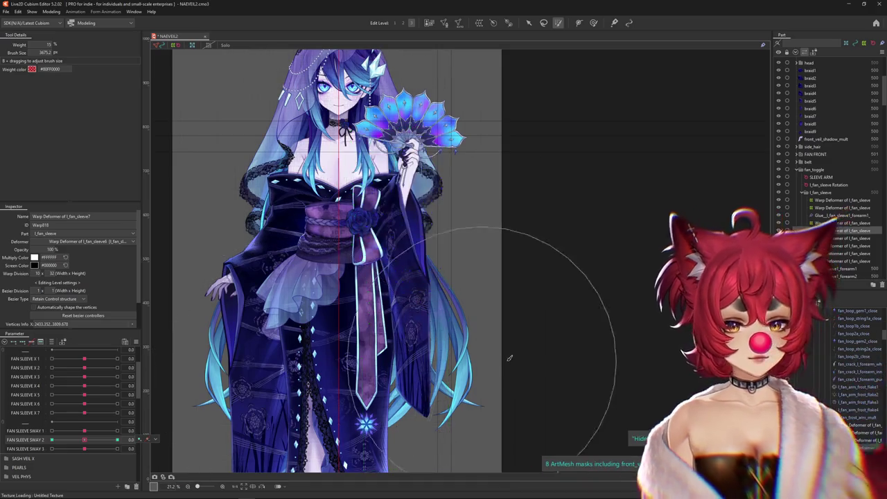
{"action": "left_click_drag", "start_coordinate": [116, 439], "coordinate": [61, 431]}
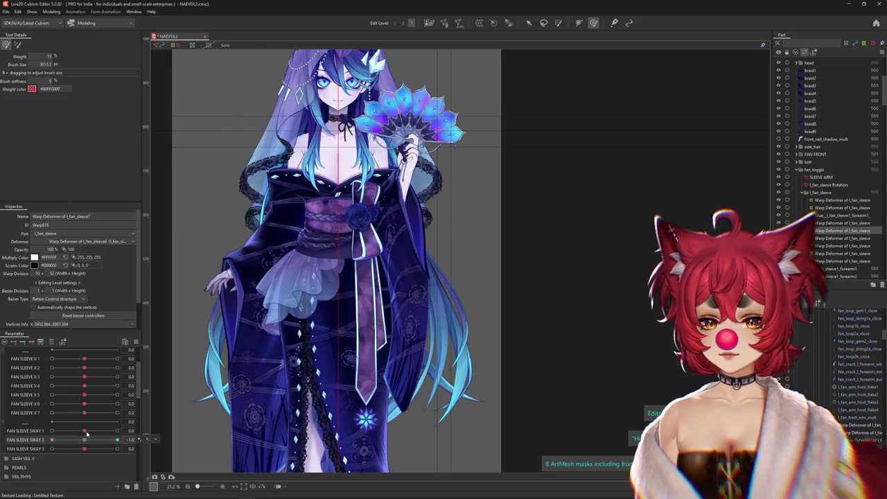
{"action": "left_click", "coordinate": [85, 439]}
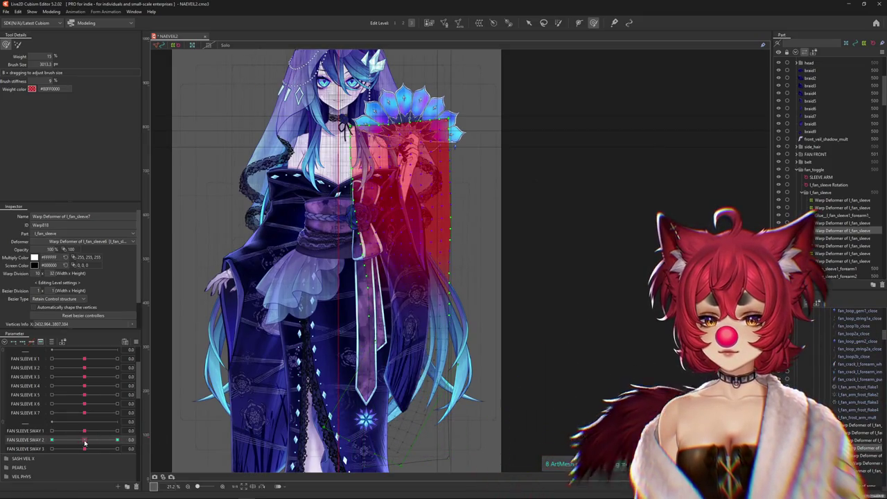
{"action": "left_click", "coordinate": [559, 22]}
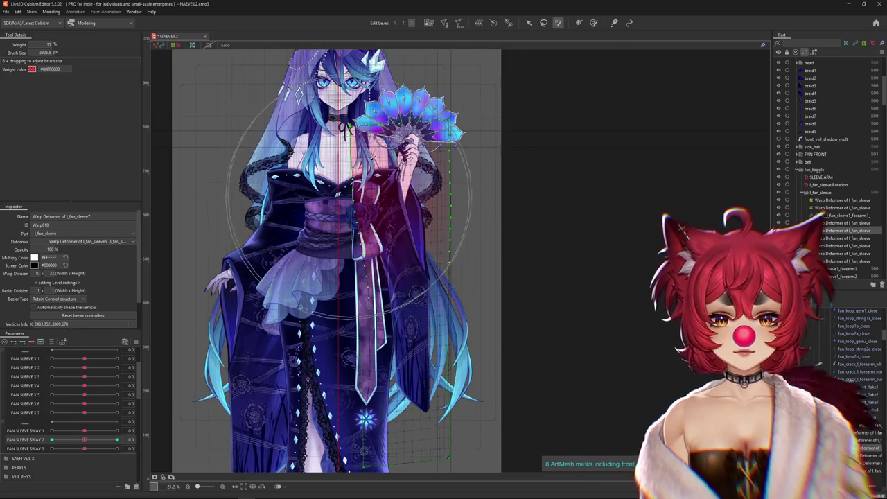
{"action": "left_click_drag", "start_coordinate": [349, 201], "coordinate": [388, 263]}
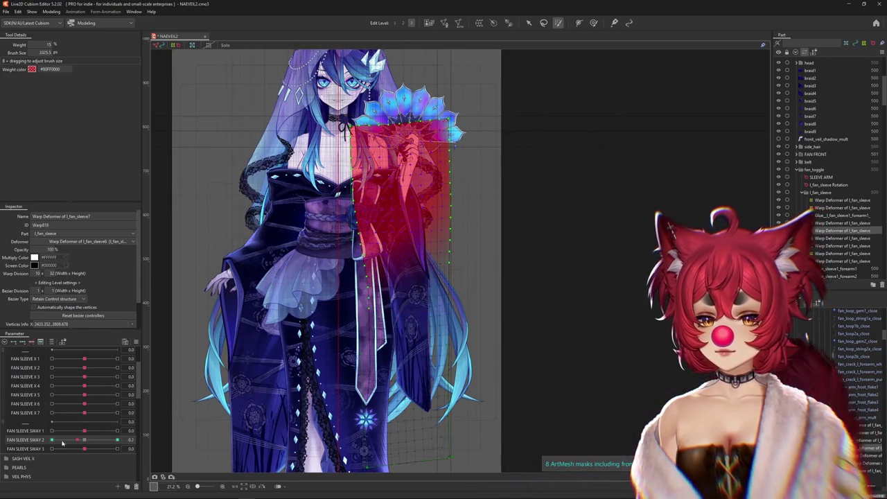
{"action": "left_click_drag", "start_coordinate": [63, 443], "coordinate": [21, 439]}
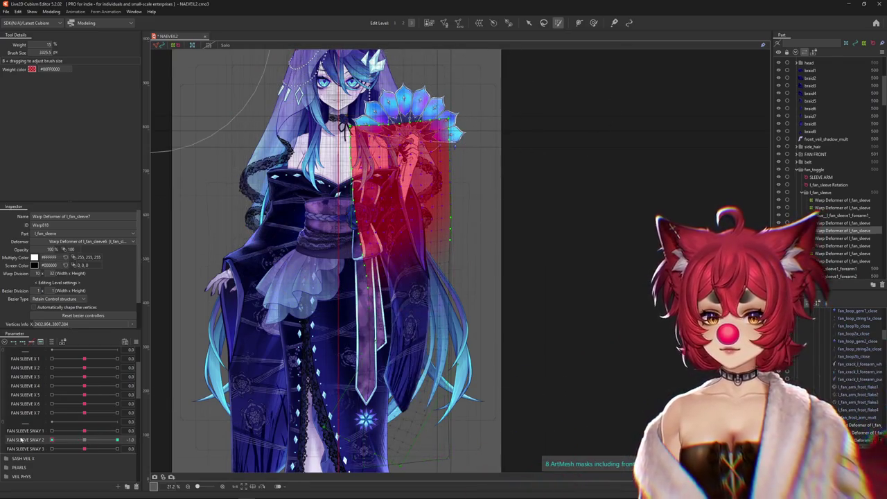
{"action": "left_click", "coordinate": [84, 439]}
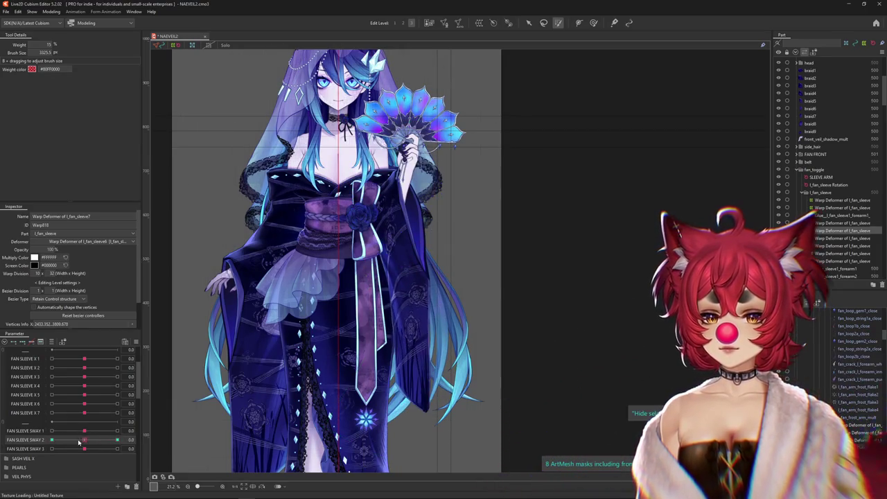
{"action": "left_click", "coordinate": [167, 440]}
{"action": "left_click_drag", "start_coordinate": [83, 449], "coordinate": [119, 448]}
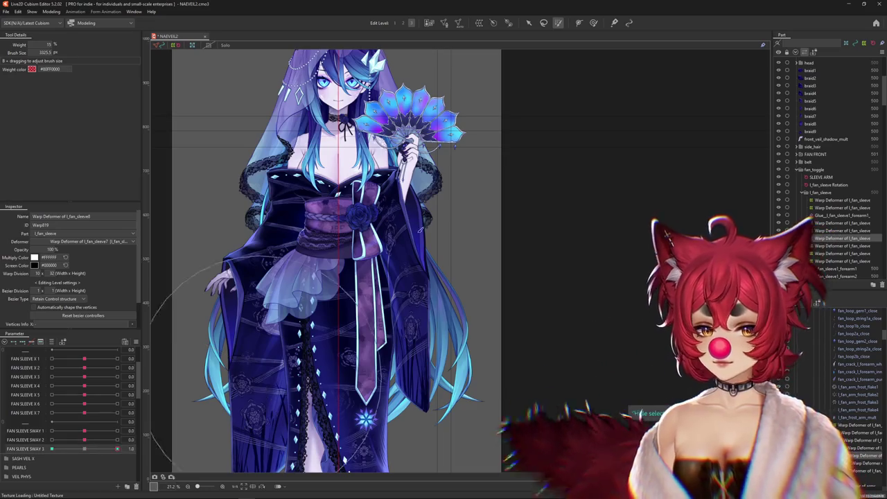
- Bend l_fan_sleeve8 along a temporary path down to the hem at SWAY 3 = 1.0
{"action": "left_click", "coordinate": [529, 23]}
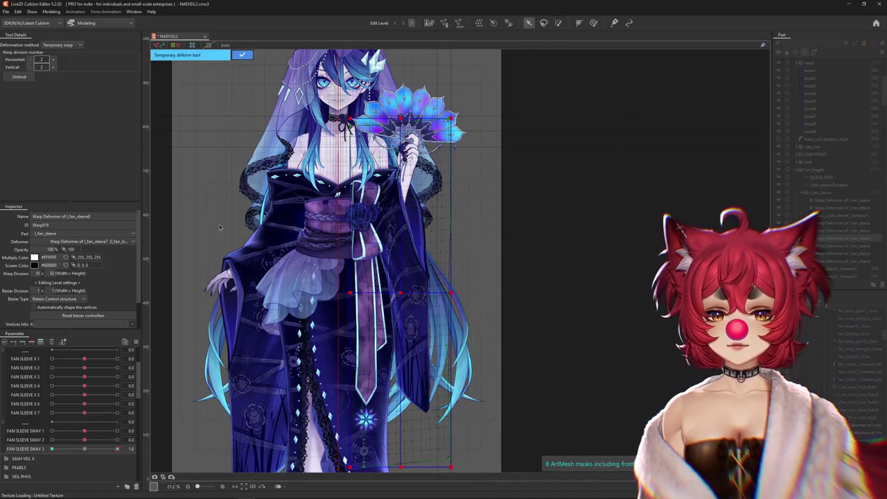
{"action": "left_click", "coordinate": [61, 44]}
{"action": "left_click", "coordinate": [59, 59]}
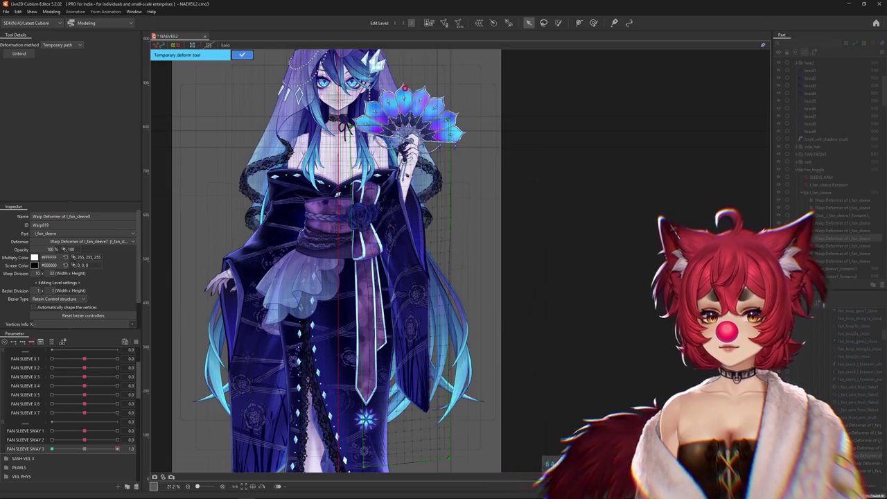
{"action": "left_click", "coordinate": [403, 207]}
{"action": "left_click_drag", "start_coordinate": [407, 294], "coordinate": [402, 251]}
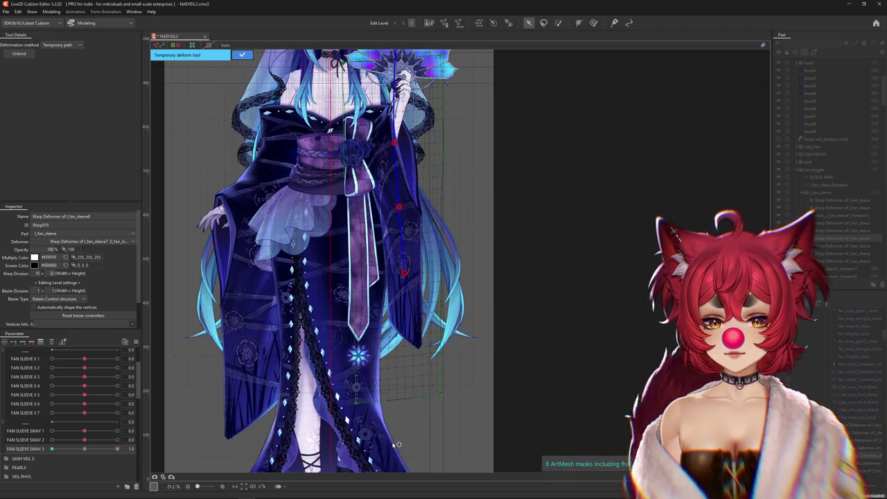
{"action": "left_click", "coordinate": [481, 427]}
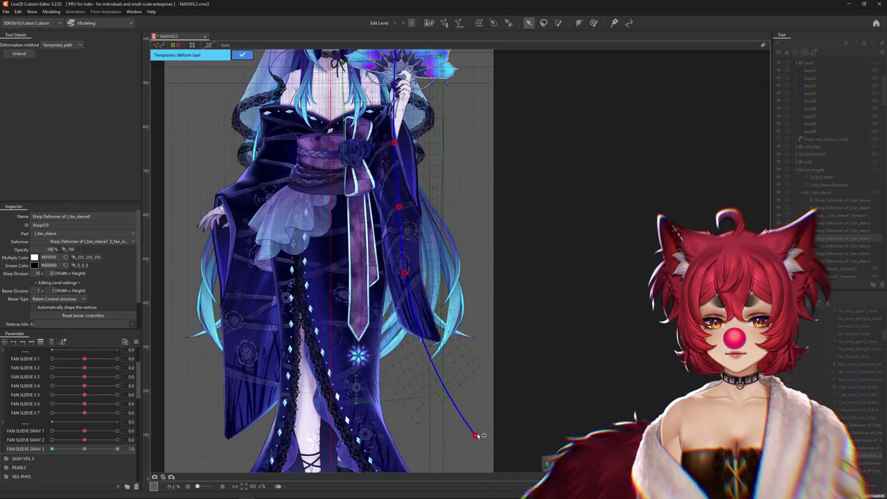
{"action": "left_click", "coordinate": [243, 55]}
- Set SWAY 3 to -1.0 and bend the sleeve along another committed temporary path
{"action": "left_click_drag", "start_coordinate": [86, 449], "coordinate": [51, 449]}
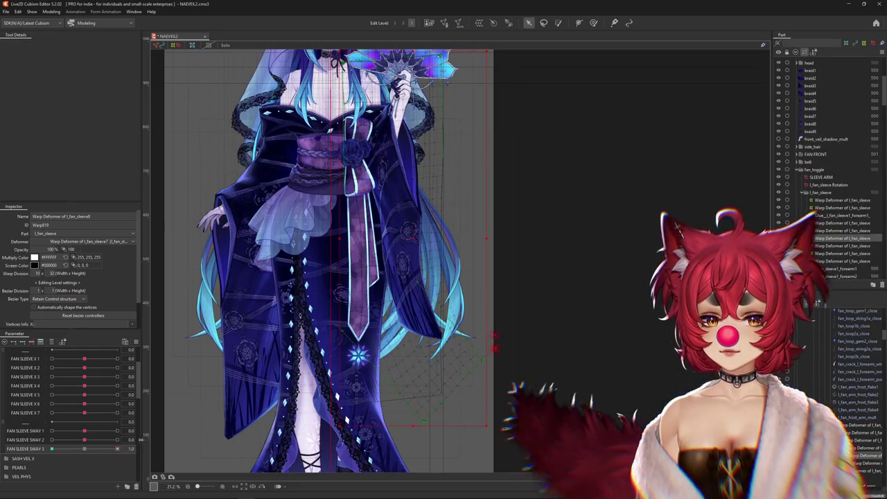
{"action": "key", "text": "ctrl+t"}
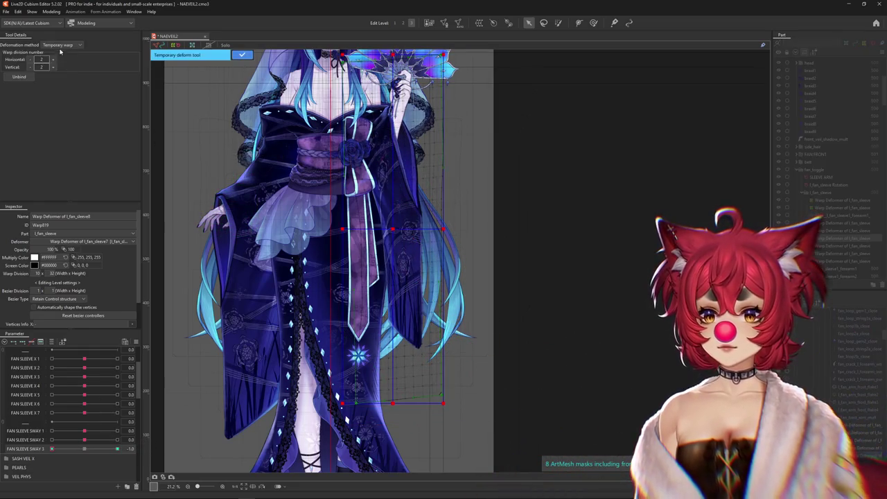
{"action": "left_click", "coordinate": [76, 98]}
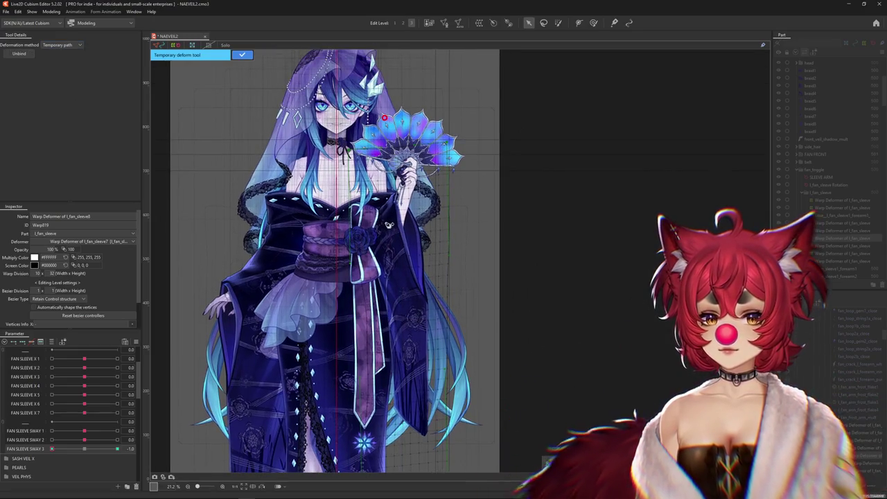
{"action": "scroll", "coordinate": [405, 291], "scroll_direction": "down", "scroll_amount": 3}
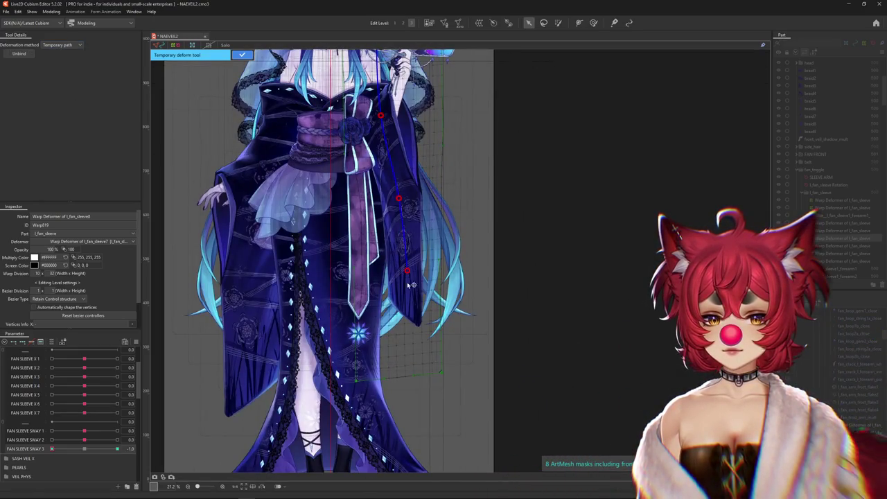
{"action": "left_click", "coordinate": [326, 404]}
{"action": "left_click", "coordinate": [244, 55]}
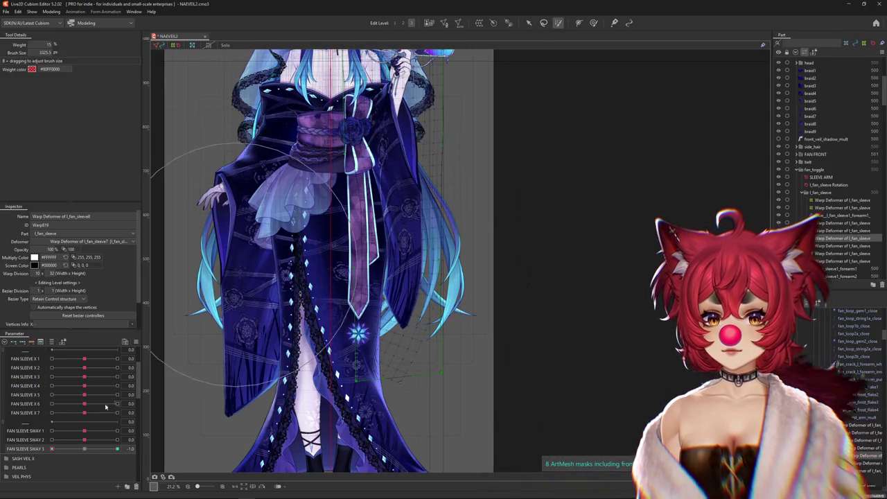
- Paint weight over the l_fan_sleeve8 sleeve and check SWAY 3 at 0 and its -1.0 end
{"action": "left_click_drag", "start_coordinate": [88, 451], "coordinate": [24, 449]}
{"action": "left_click", "coordinate": [593, 24]}
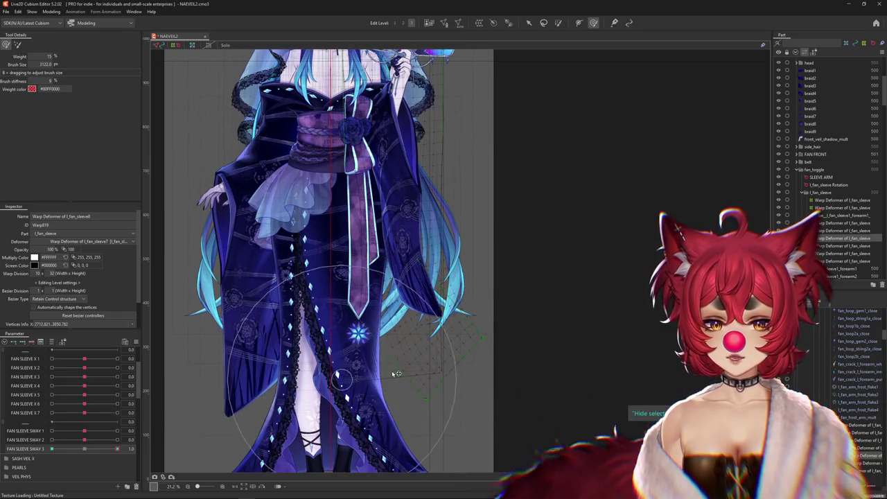
{"action": "left_click", "coordinate": [97, 451]}
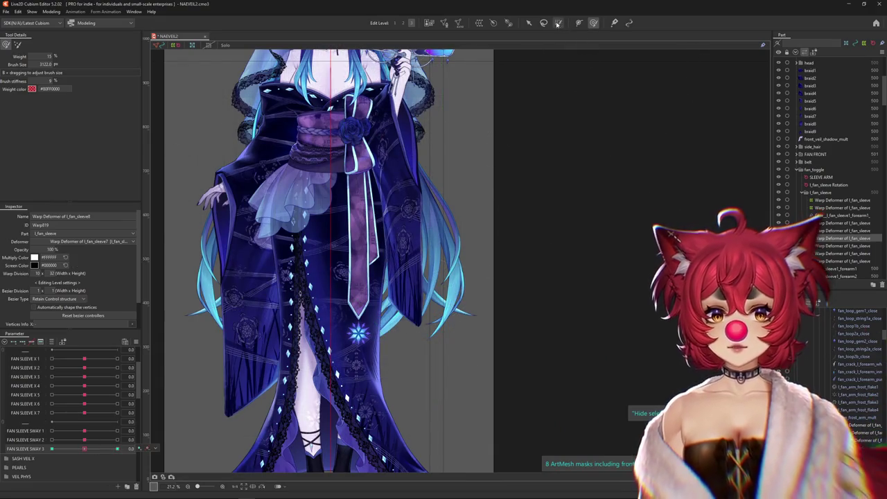
{"action": "left_click", "coordinate": [558, 24]}
{"action": "scroll", "coordinate": [456, 224], "scroll_direction": "up", "scroll_amount": 3}
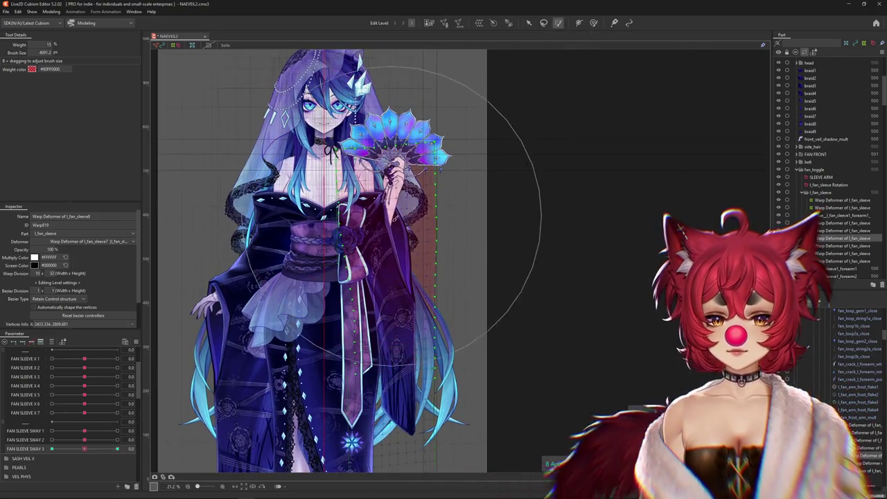
{"action": "left_click_drag", "start_coordinate": [395, 212], "coordinate": [406, 130]}
{"action": "mouse_move", "coordinate": [88, 450]}
{"action": "left_mouse_down"}
{"action": "mouse_move", "coordinate": [117, 449]}
{"action": "mouse_move", "coordinate": [2, 458]}
{"action": "left_mouse_up"}
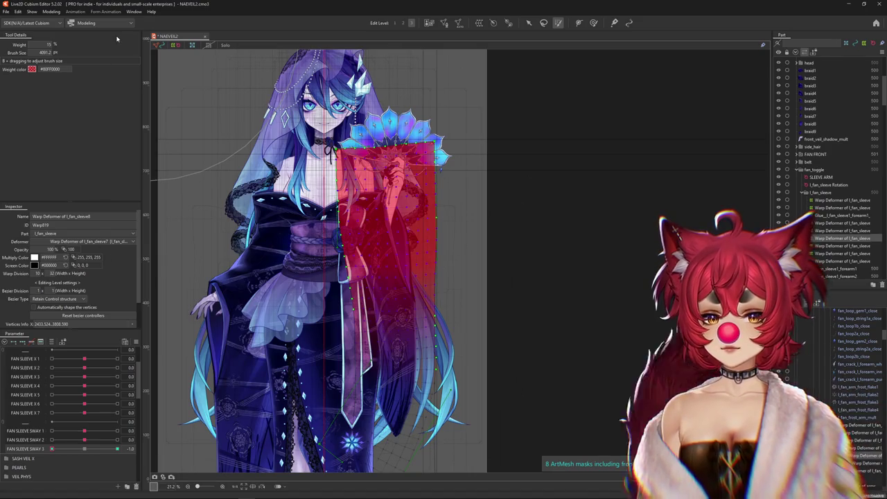
{"action": "left_click", "coordinate": [51, 12]}
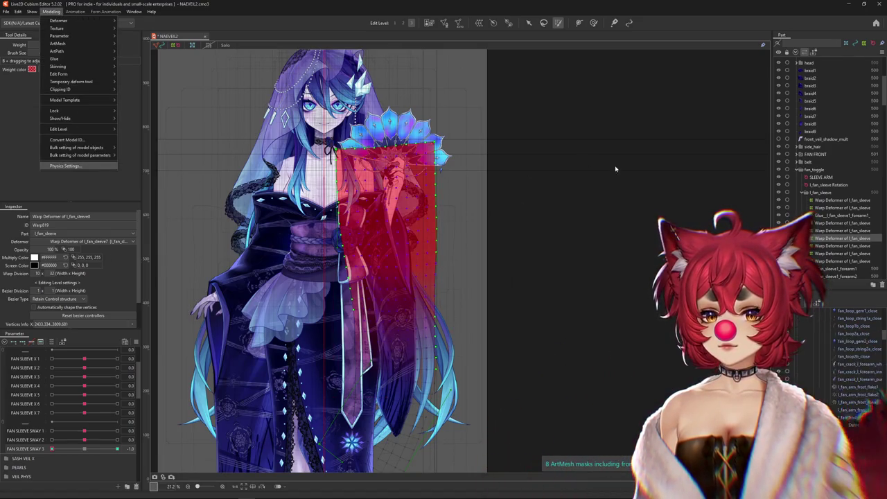
- In Physics Settings, duplicate the FAN SLEEVE X group as FAN SLEEVE x sway
{"action": "left_click", "coordinate": [65, 165]}
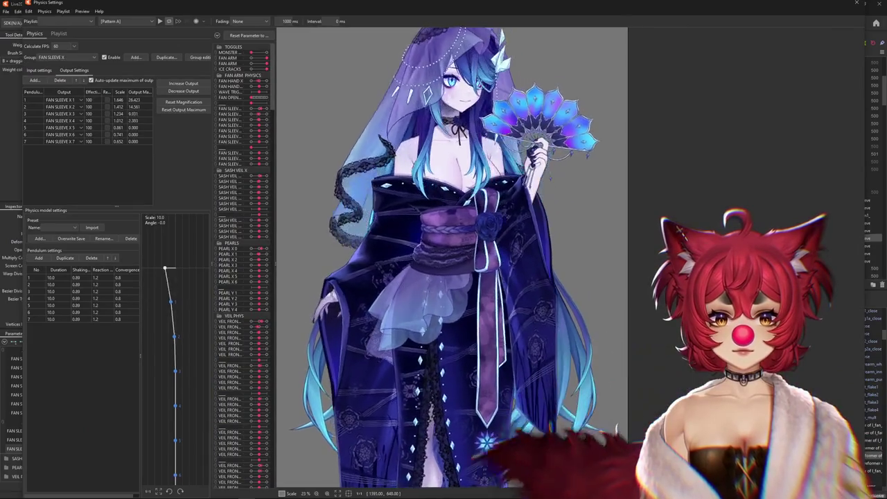
{"action": "scroll", "coordinate": [578, 245], "scroll_direction": "up", "scroll_amount": 3}
{"action": "left_click_drag", "start_coordinate": [578, 245], "coordinate": [543, 353]}
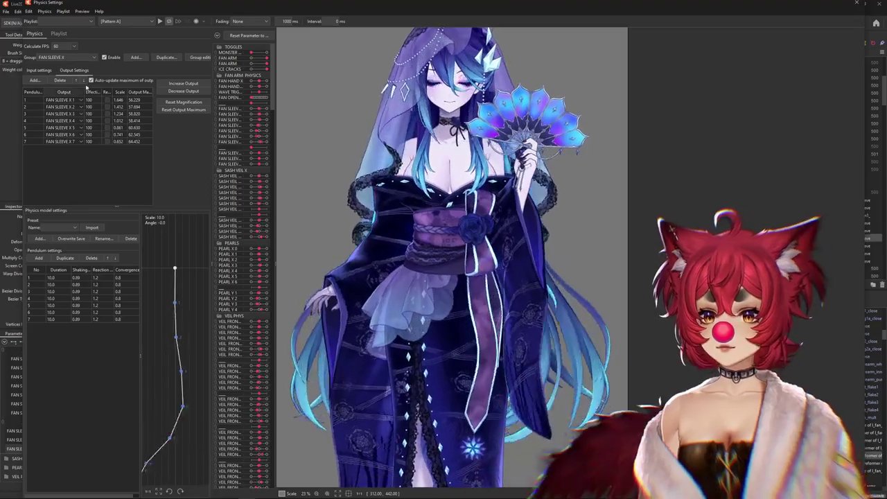
{"action": "left_click", "coordinate": [165, 56]}
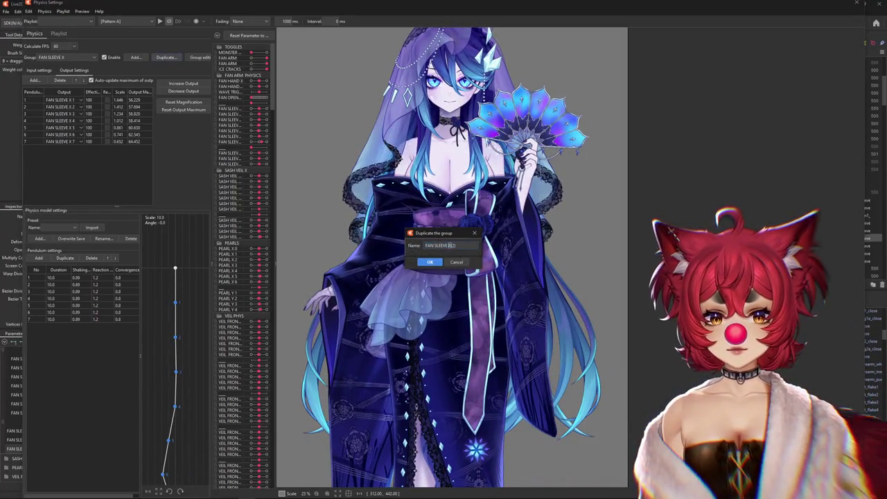
{"action": "type", "text": "Xy"}
{"action": "key", "text": "Return"}
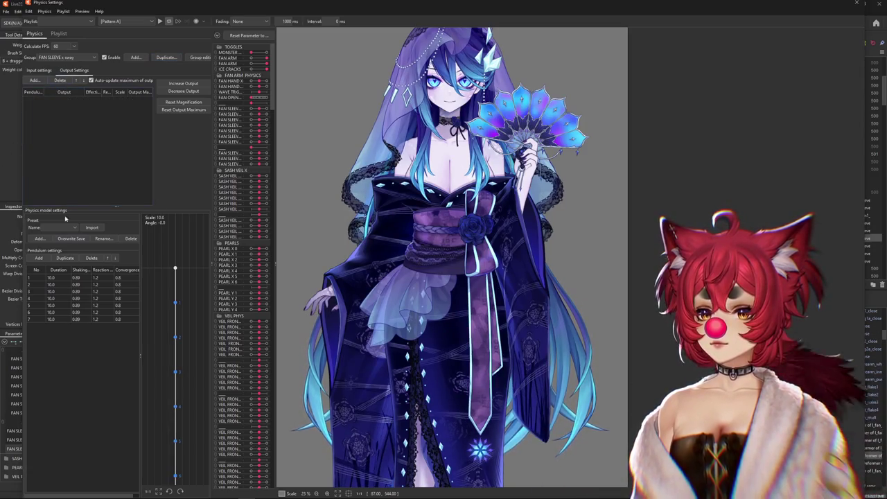
- Set every pendulum in the new group to Shaking 0.85 and Duration 12.0
{"action": "left_click", "coordinate": [82, 269]}
{"action": "type", "text": "0.85"}
{"action": "key", "text": "Return"}
{"action": "left_click", "coordinate": [60, 270]}
{"action": "type", "text": "12"}
{"action": "key", "text": "Return"}
{"action": "left_click", "coordinate": [34, 80]}
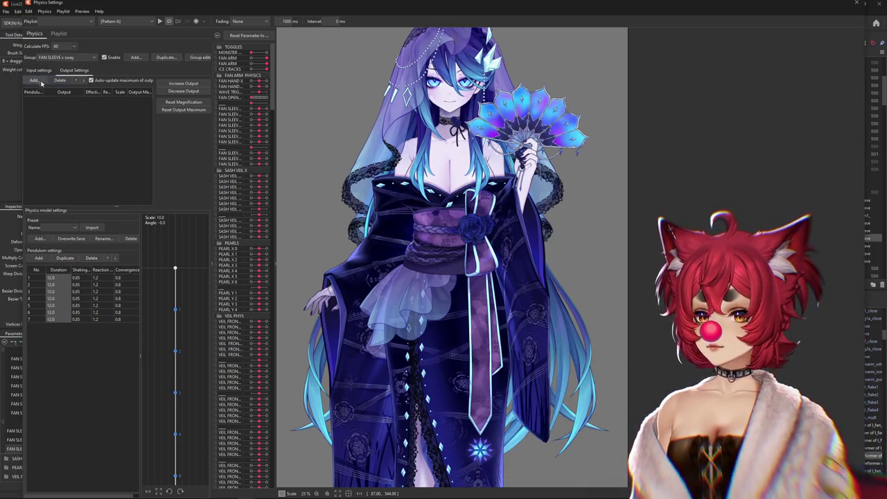
- Add FAN SLEEVE SWAY 1, 2 and 3 as outputs and preview the sleeve sway
{"action": "scroll", "coordinate": [407, 281], "scroll_direction": "up", "scroll_amount": 1}
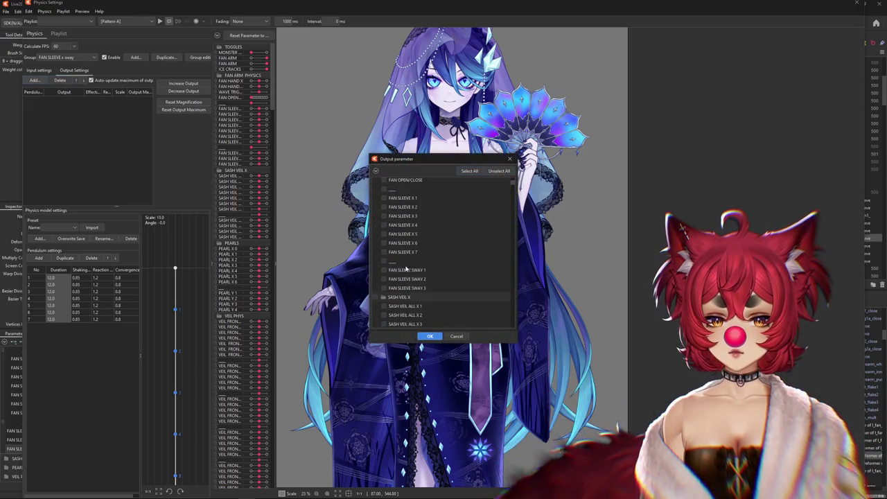
{"action": "left_click", "coordinate": [430, 336]}
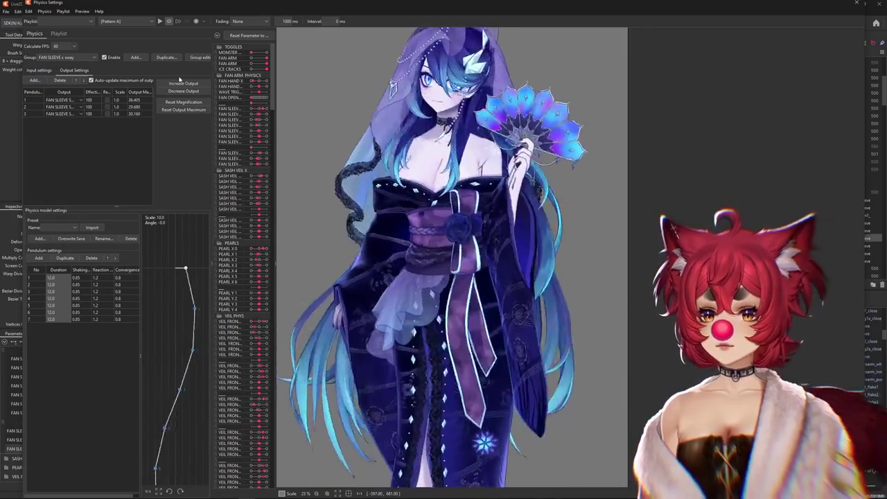
{"action": "left_click", "coordinate": [38, 70]}
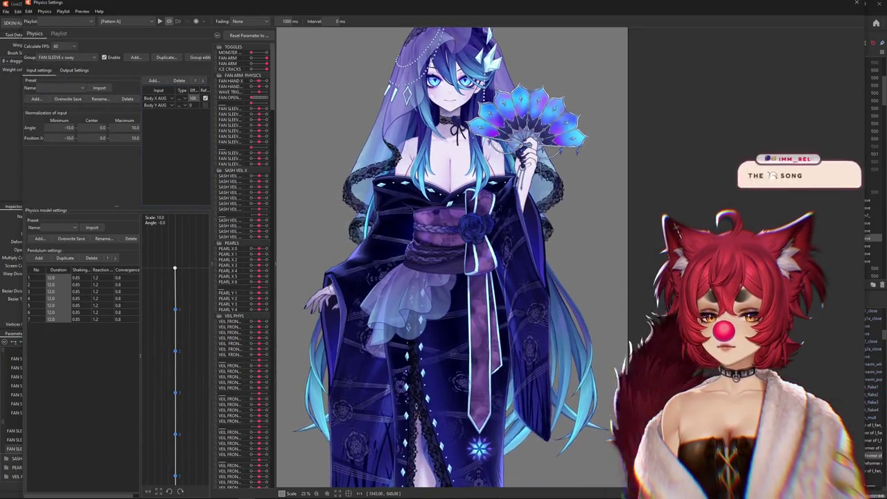
{"action": "left_click_drag", "start_coordinate": [434, 118], "coordinate": [297, 248]}
{"action": "left_click", "coordinate": [74, 70]}
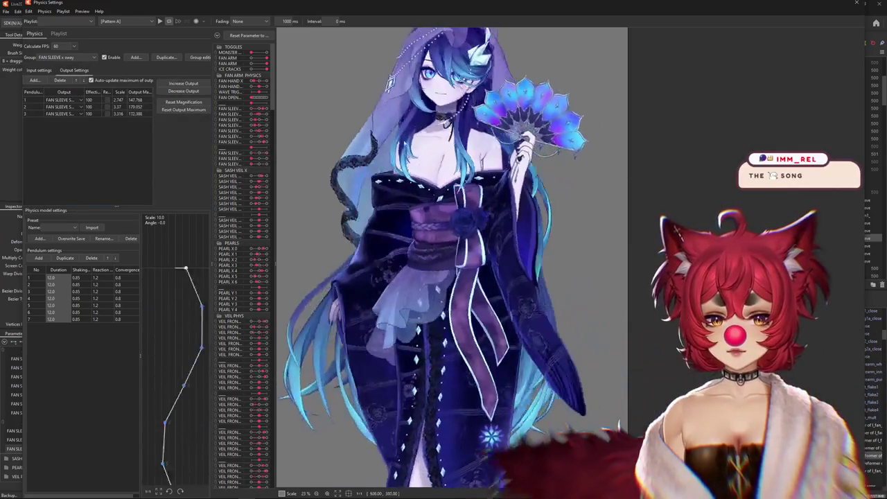
- Reset the output magnification to fit the FAN SLEEVE SWAY parameter ranges
{"action": "left_click", "coordinate": [183, 102]}
{"action": "left_click", "coordinate": [466, 261]}
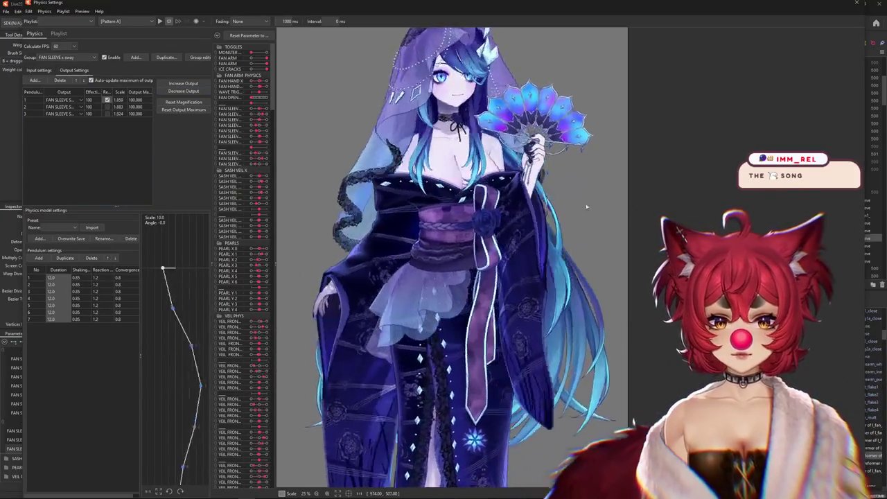
{"action": "left_click", "coordinate": [38, 70]}
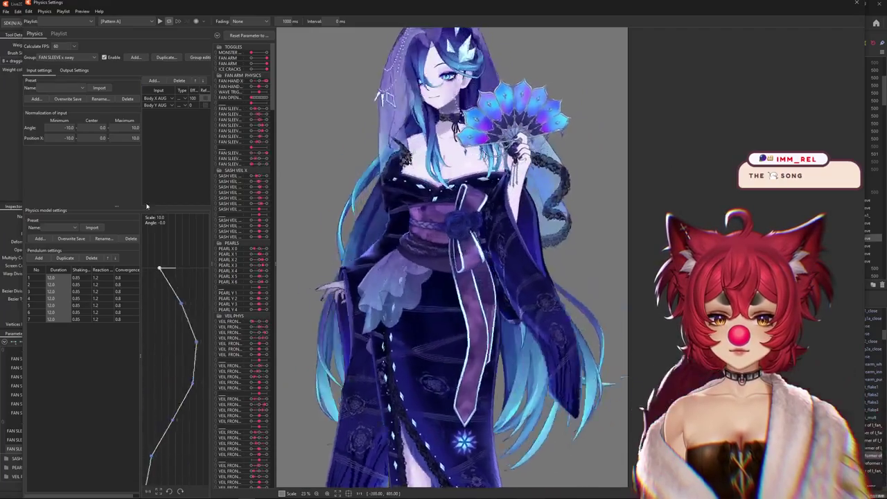
{"action": "left_click", "coordinate": [85, 70]}
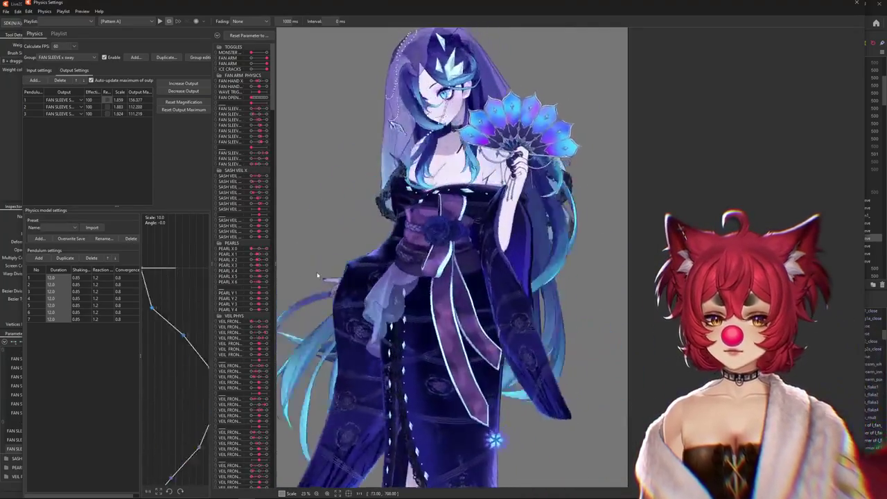
{"action": "left_click", "coordinate": [198, 82]}
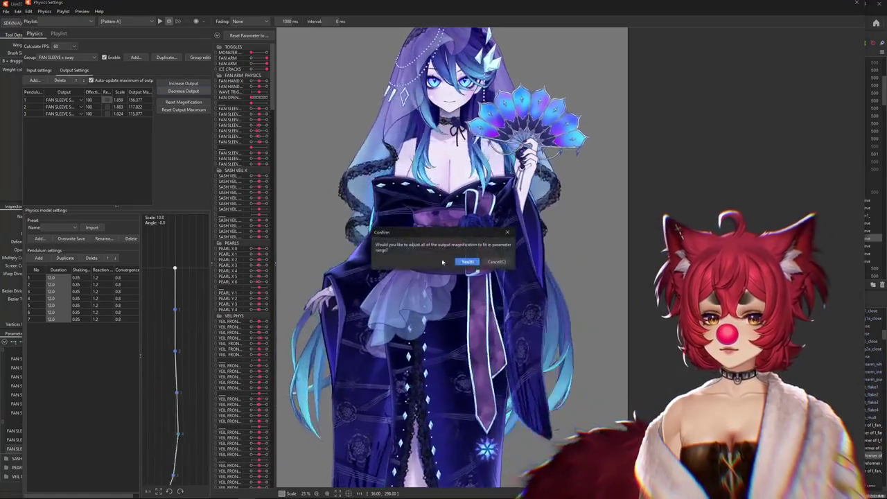
- Confirm the magnification refit and add Body Z AUG from the body angles group as an input
{"action": "left_click", "coordinate": [519, 259]}
{"action": "left_click", "coordinate": [35, 70]}
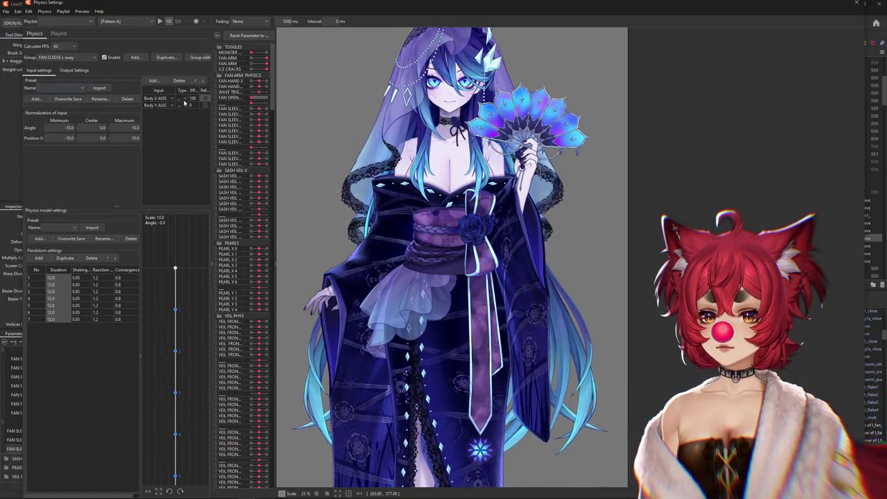
{"action": "left_click", "coordinate": [160, 106]}
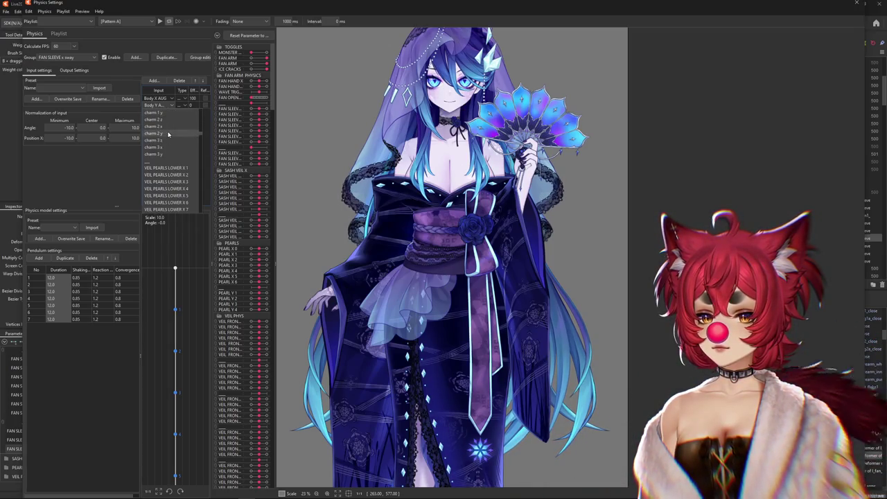
{"action": "scroll", "coordinate": [168, 134], "scroll_direction": "up", "scroll_amount": 5}
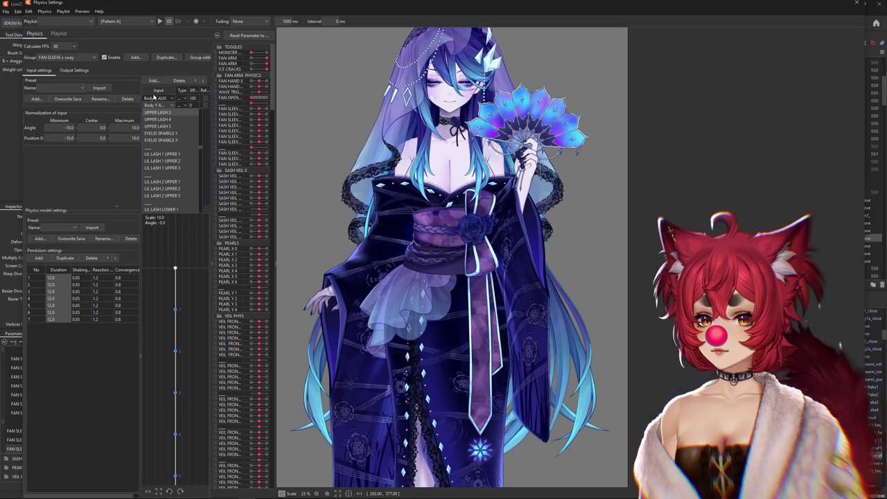
{"action": "left_click", "coordinate": [153, 80]}
{"action": "left_click", "coordinate": [375, 171]}
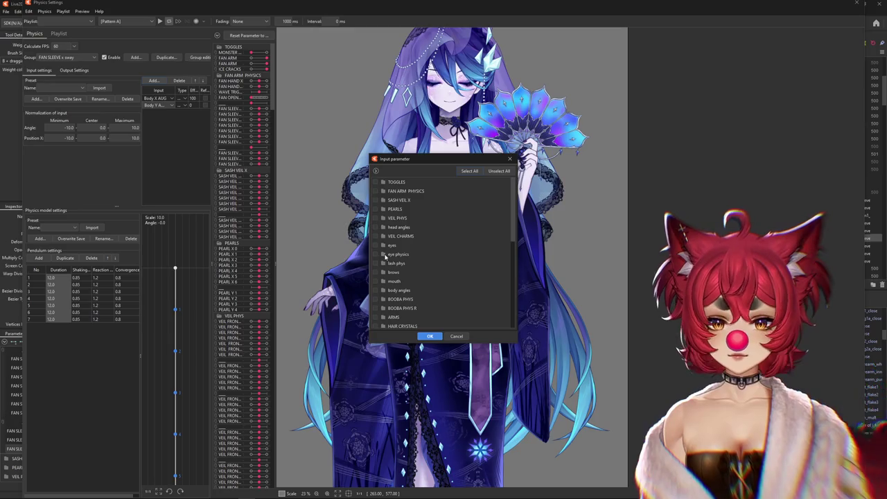
{"action": "left_click", "coordinate": [383, 290]}
{"action": "scroll", "coordinate": [410, 294], "scroll_direction": "down", "scroll_amount": 3}
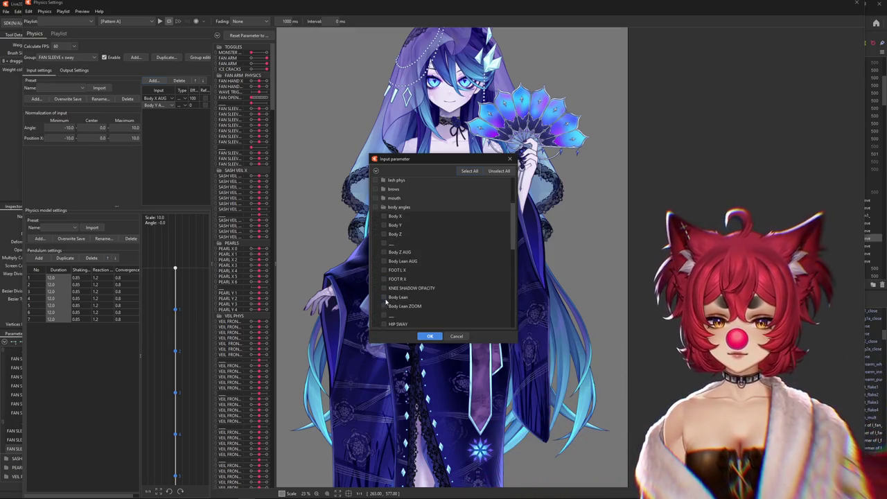
{"action": "double_click", "coordinate": [386, 253]}
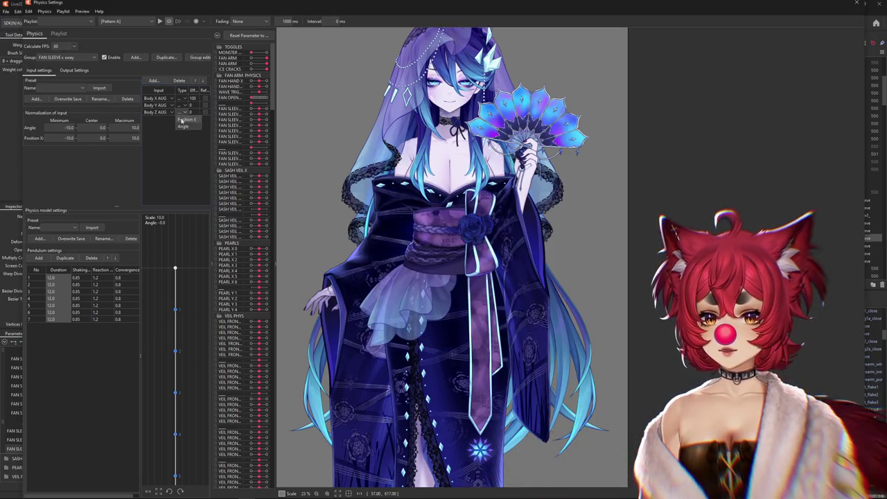
- Set Body Z AUG's input type, test it by shaking the model, and review the outputs
{"action": "left_click", "coordinate": [184, 125]}
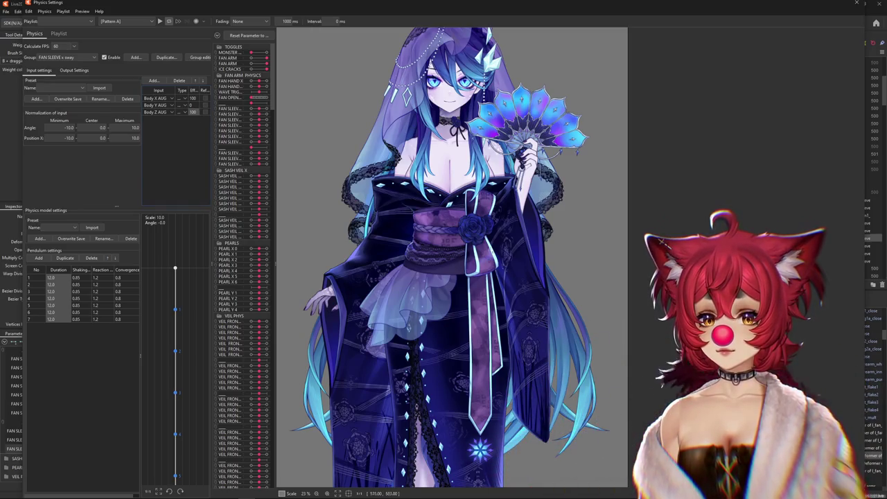
{"action": "left_click_drag", "start_coordinate": [412, 127], "coordinate": [291, 277]}
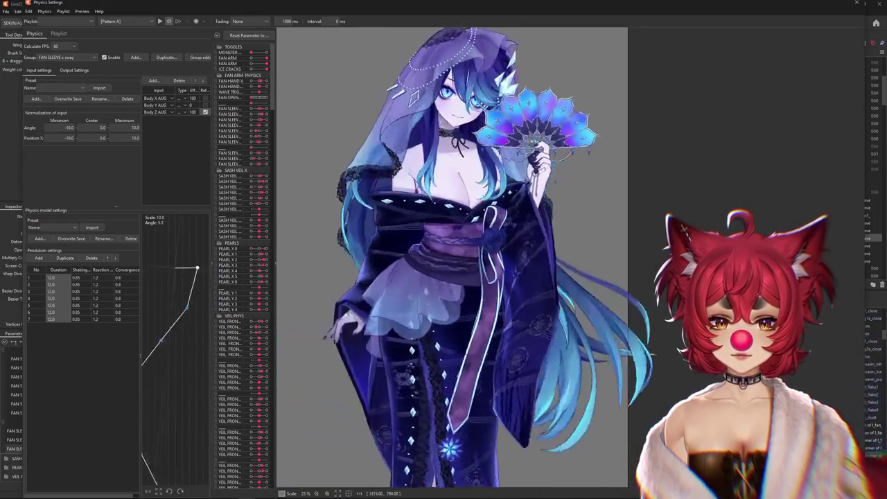
{"action": "left_click", "coordinate": [73, 70]}
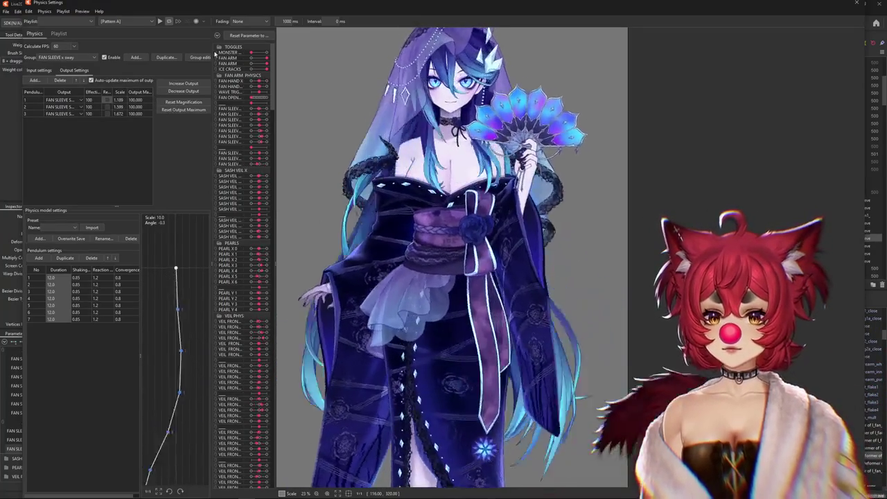
{"action": "left_click", "coordinate": [219, 46]}
{"action": "left_click", "coordinate": [219, 122]}
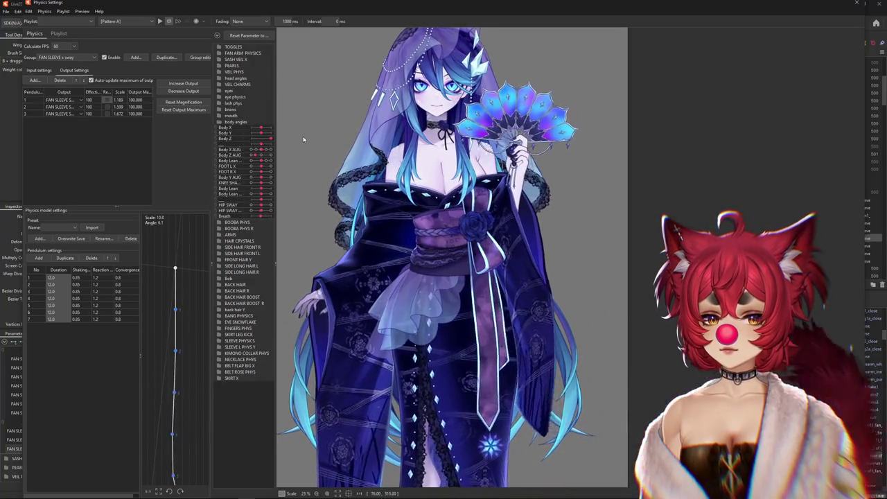
{"action": "left_click", "coordinate": [42, 70]}
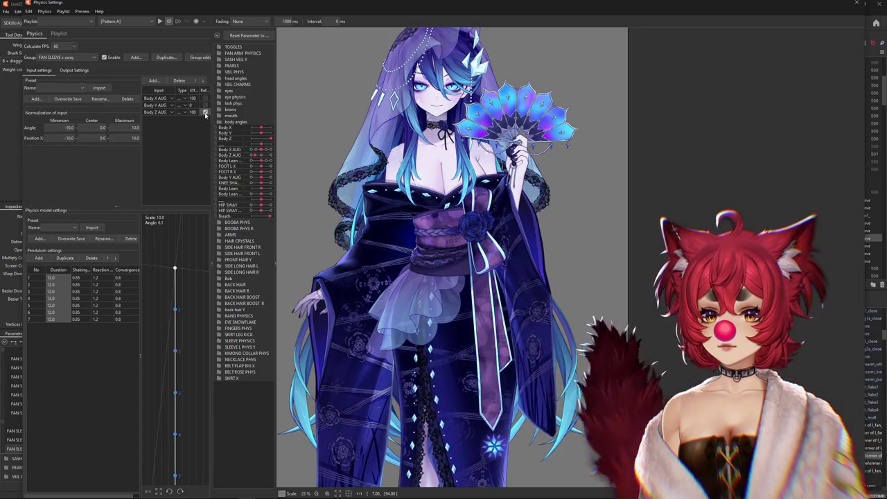